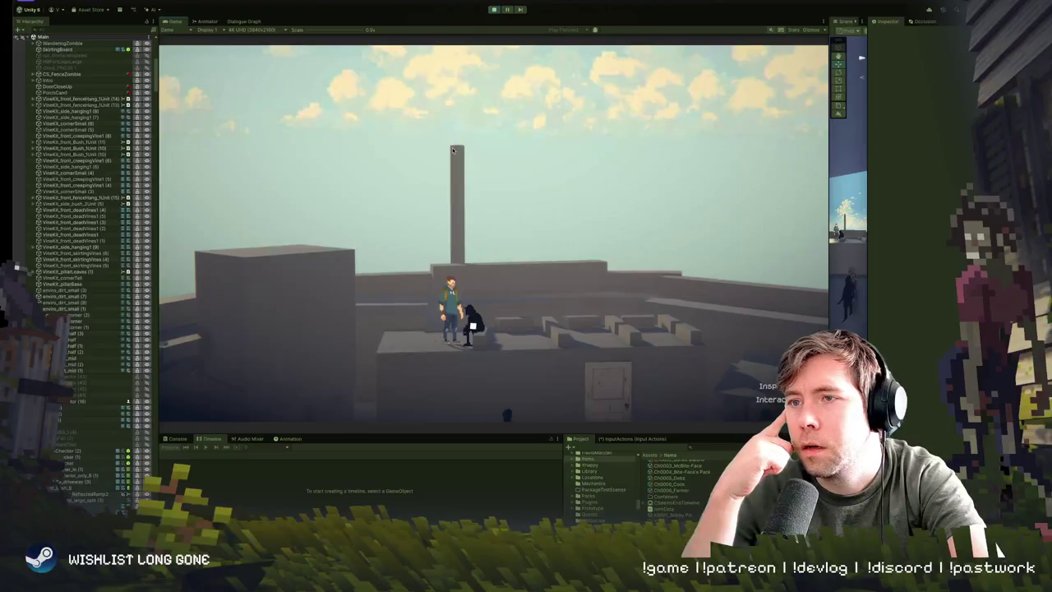
Step: Talk to the Camp Farmer, pass the opening question, pick Cooking and reach his reply
key(e)
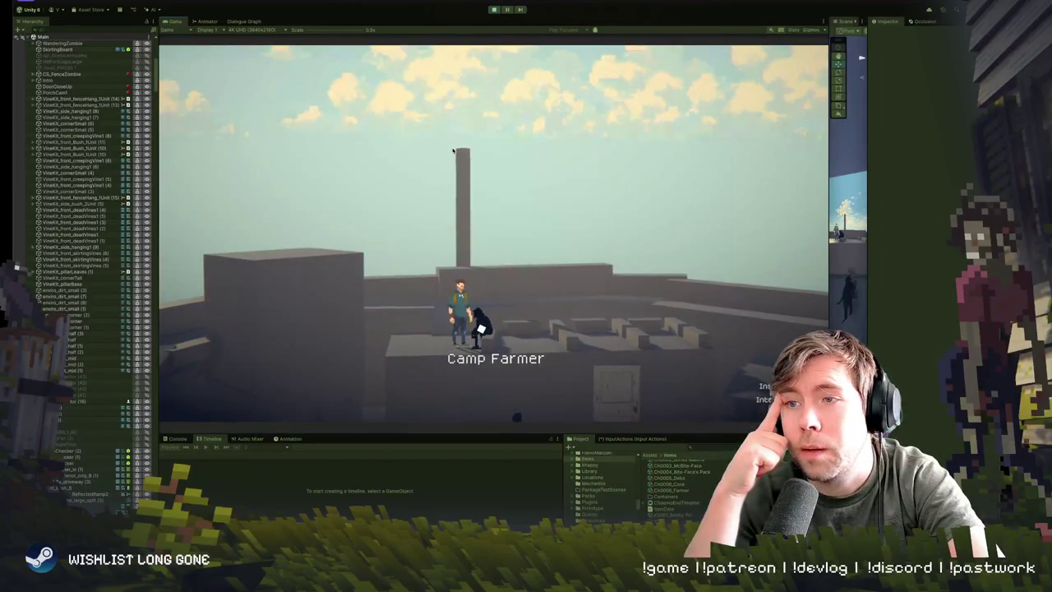
key(e)
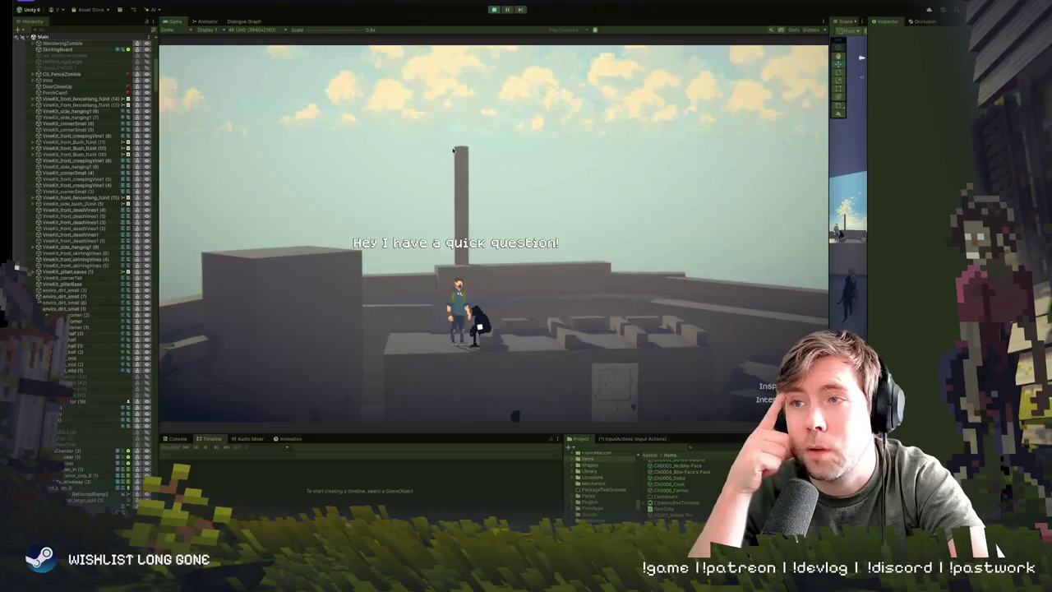
key(e)
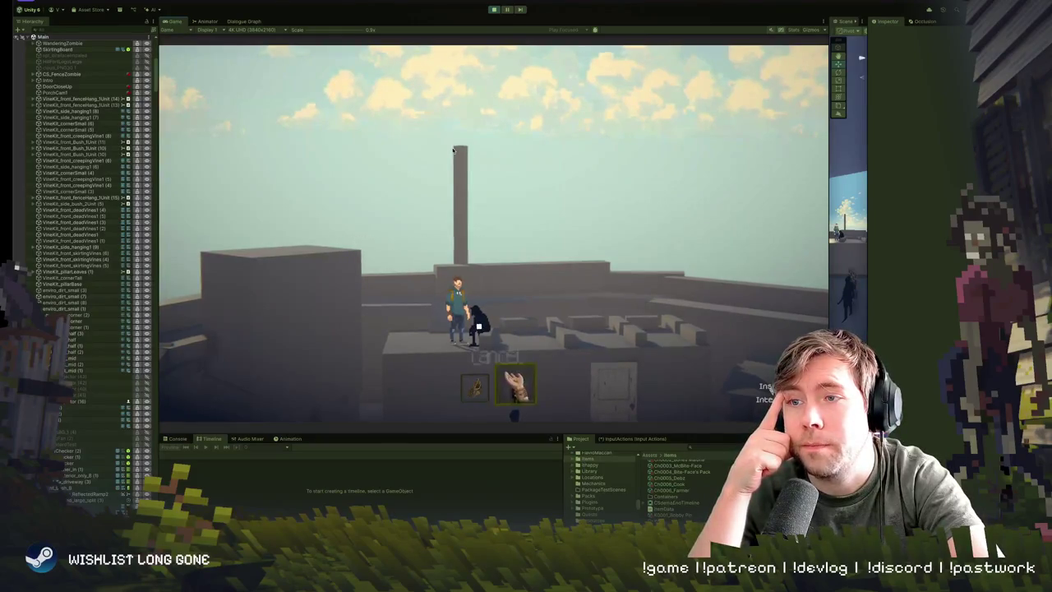
key(e)
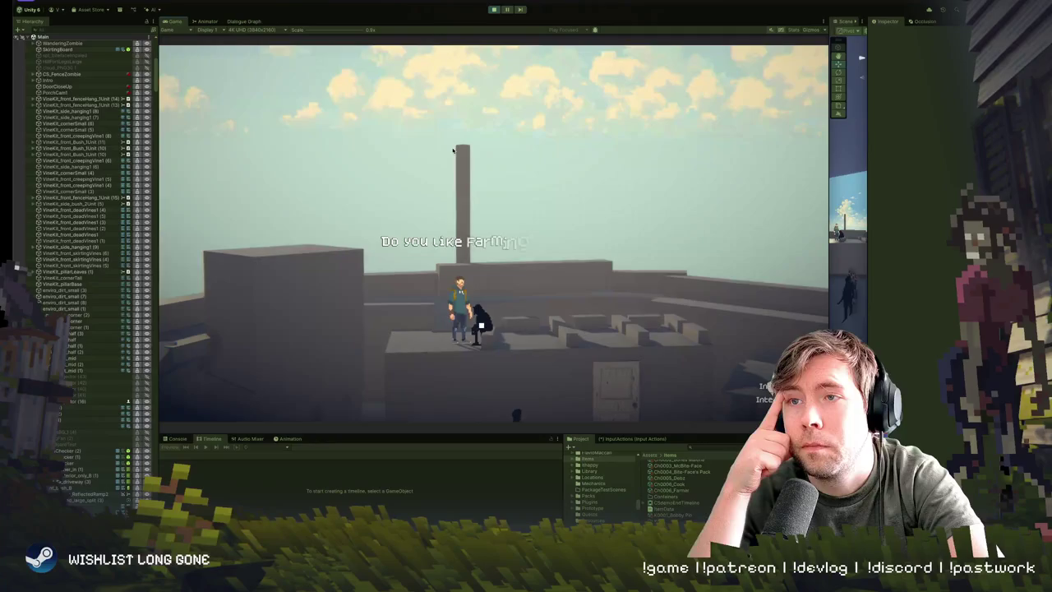
key(e)
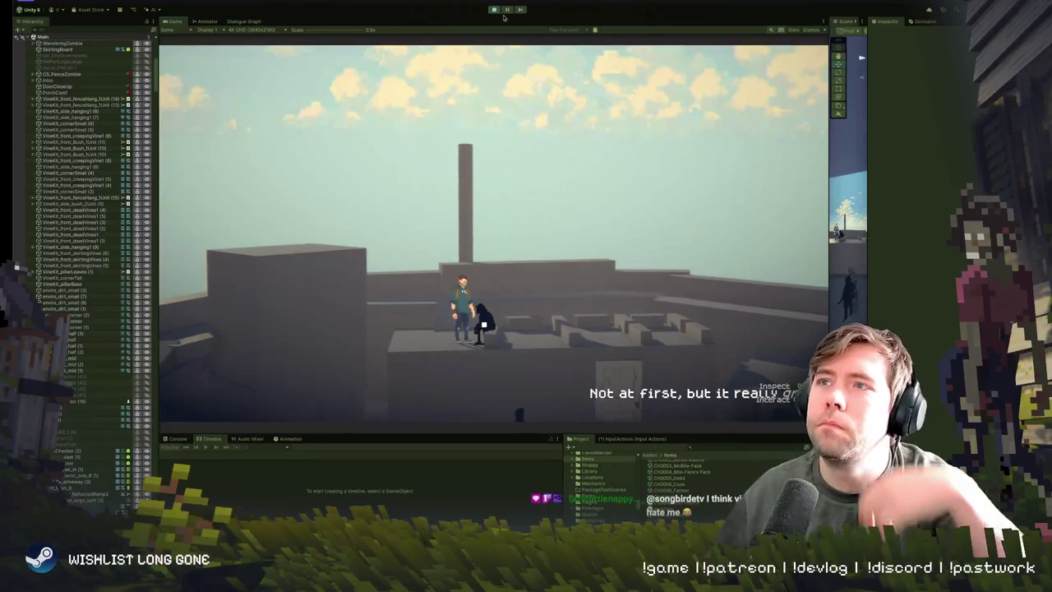
Step: End the farmer dialogue and load the CampFarmer sequencer into the Dialogue Graph, framing all nodes
key(e)
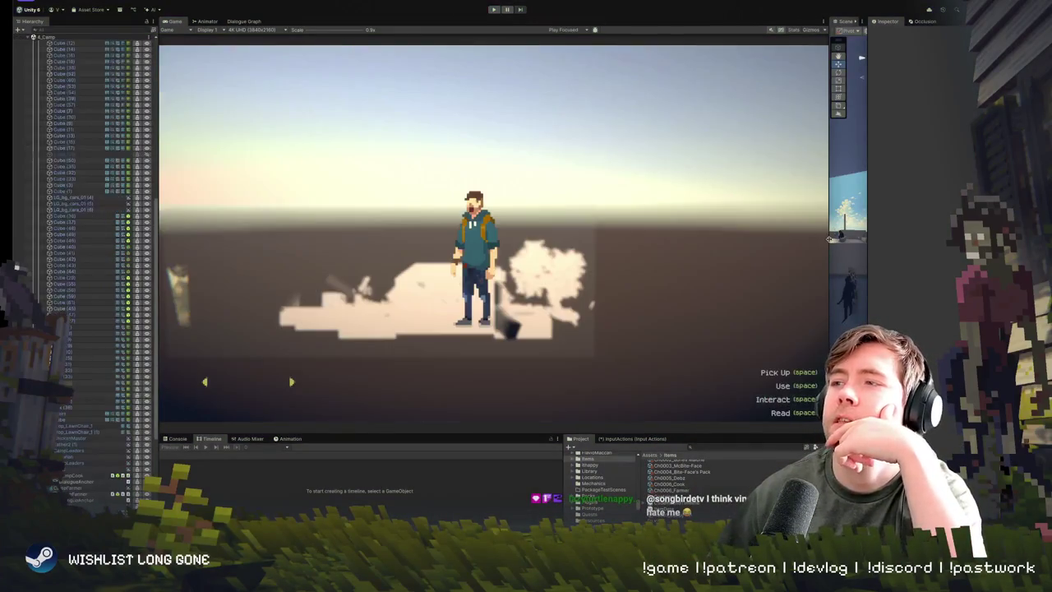
drag(828, 240, 585, 240)
click(249, 22)
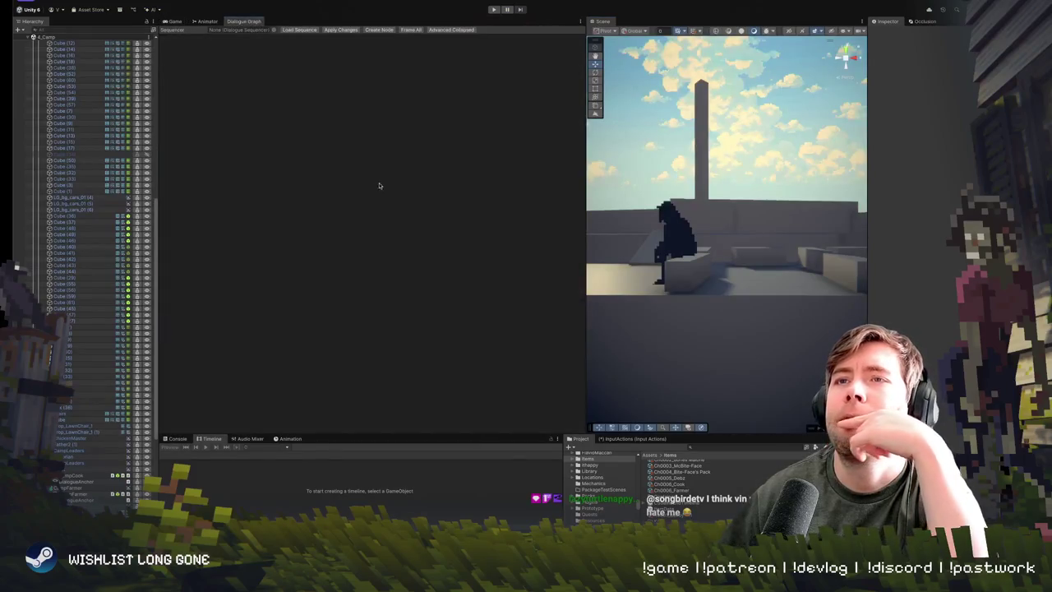
click(274, 29)
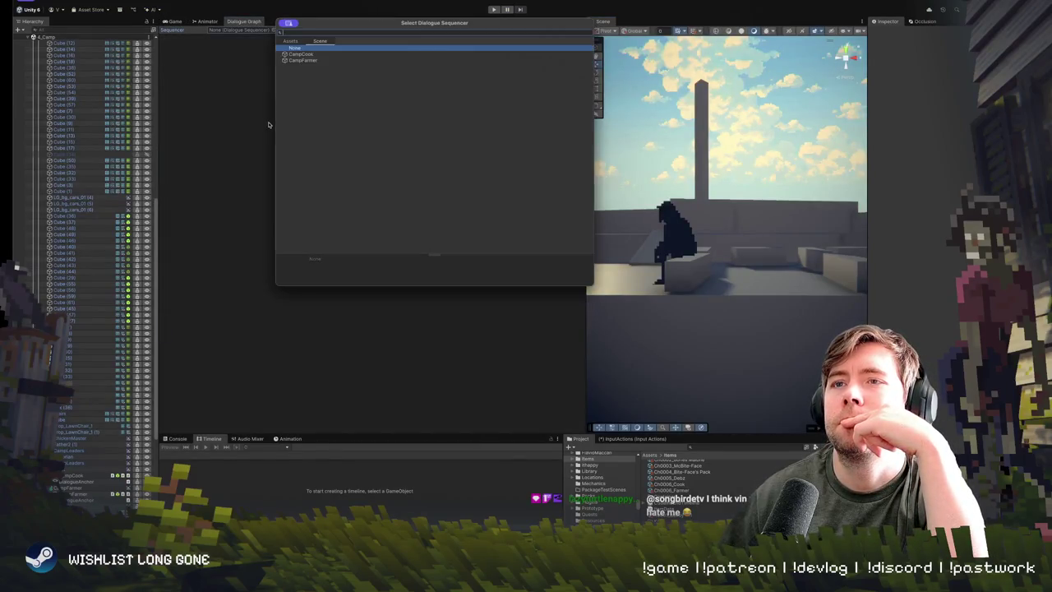
click(311, 61)
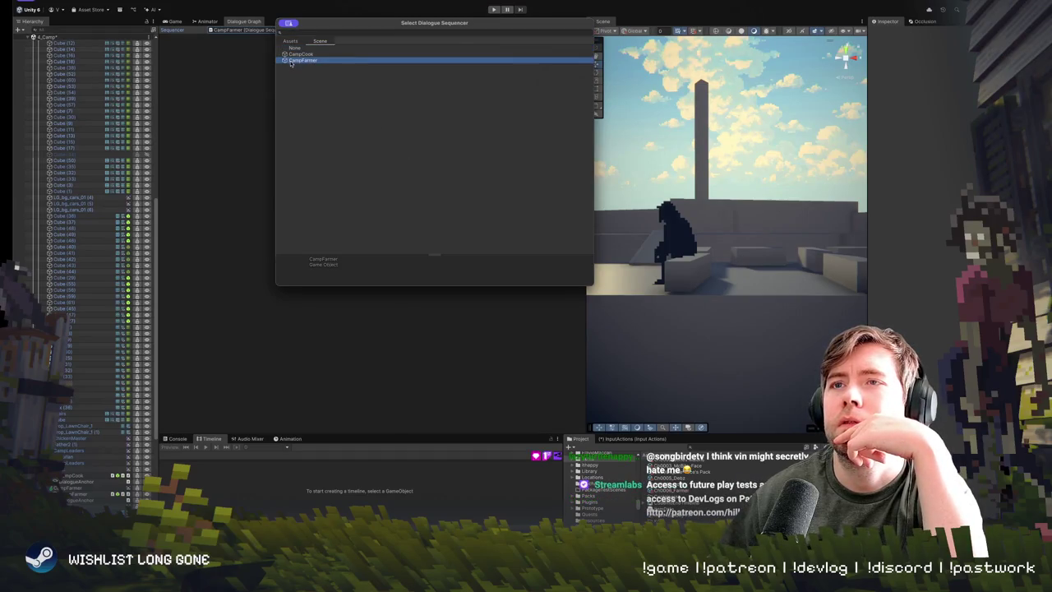
double_click(291, 62)
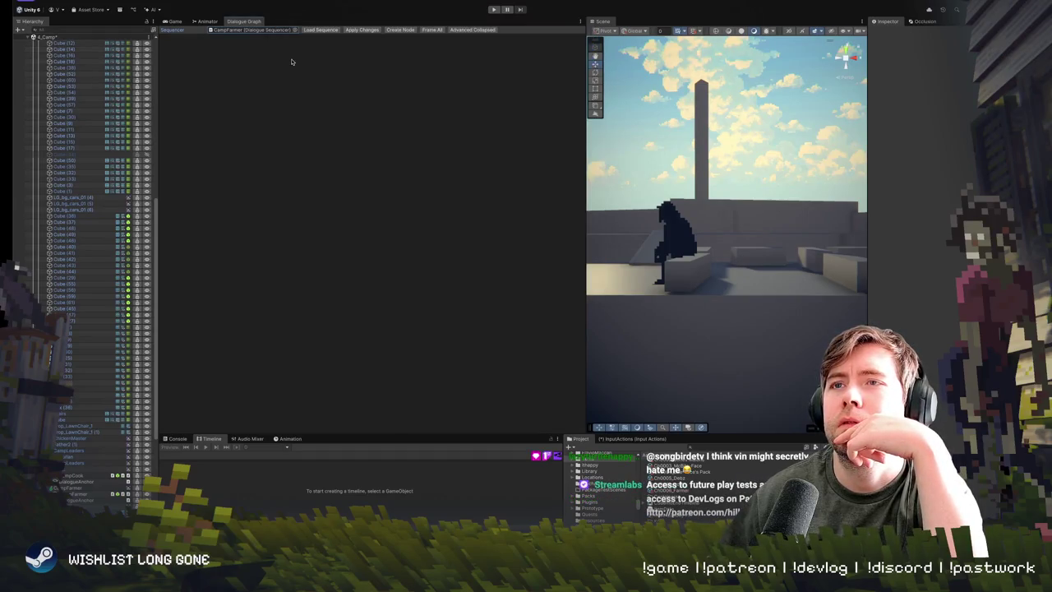
click(432, 30)
scroll(374, 191, up, 3)
Step: Make Camp Farmer the speaker of the first reply node and the 'Badum Tsss' node
click(459, 224)
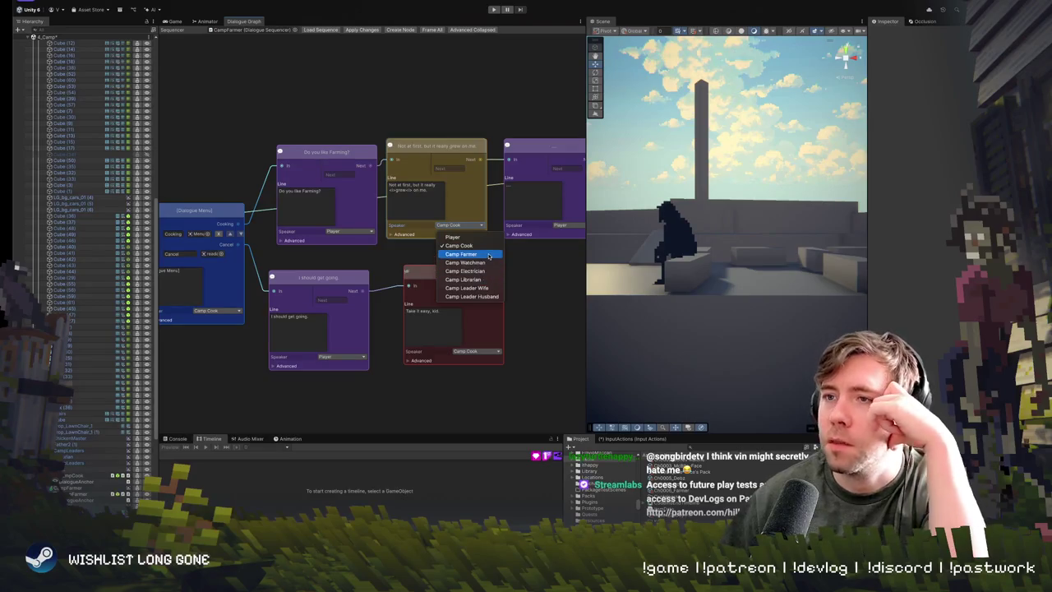
click(471, 254)
drag(508, 268, 200, 251)
click(400, 208)
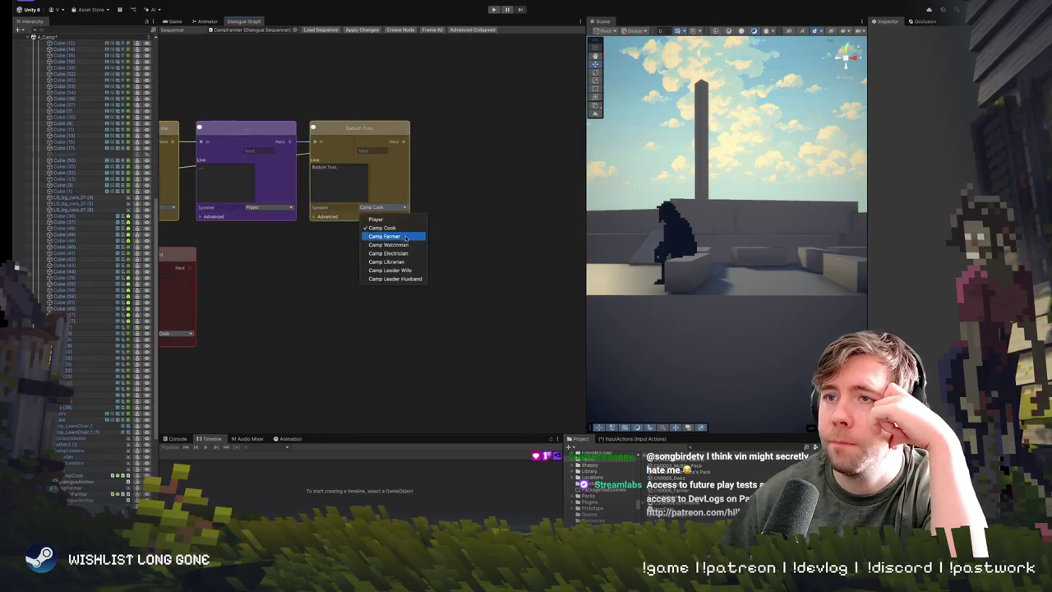
click(406, 237)
drag(219, 105, 368, 141)
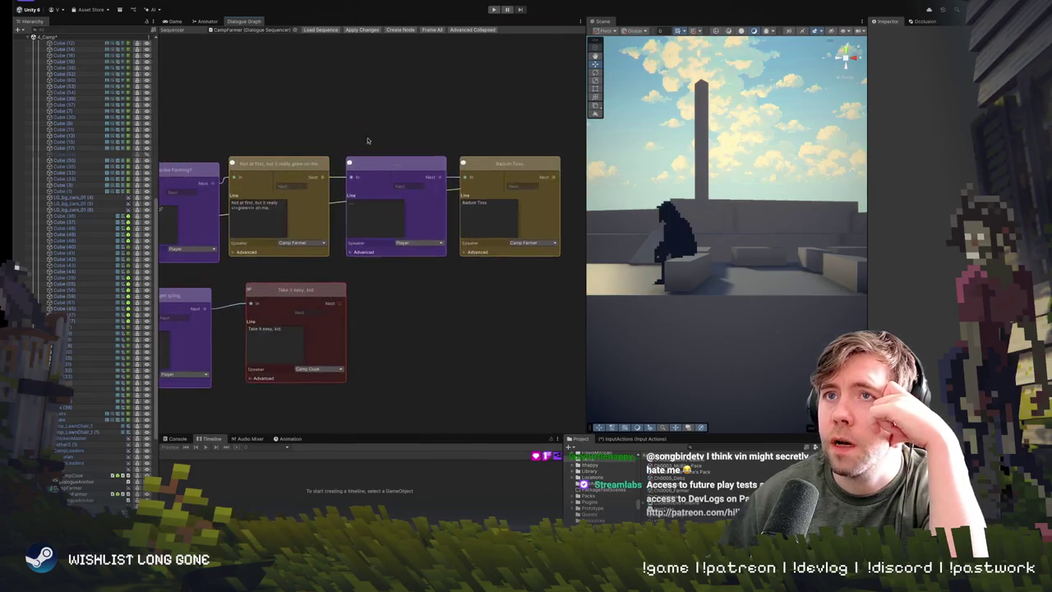
Step: Reload the sequence and set Camp Farmer as speaker of 'Take it easy, kid.'
click(315, 31)
scroll(434, 225, up, 4)
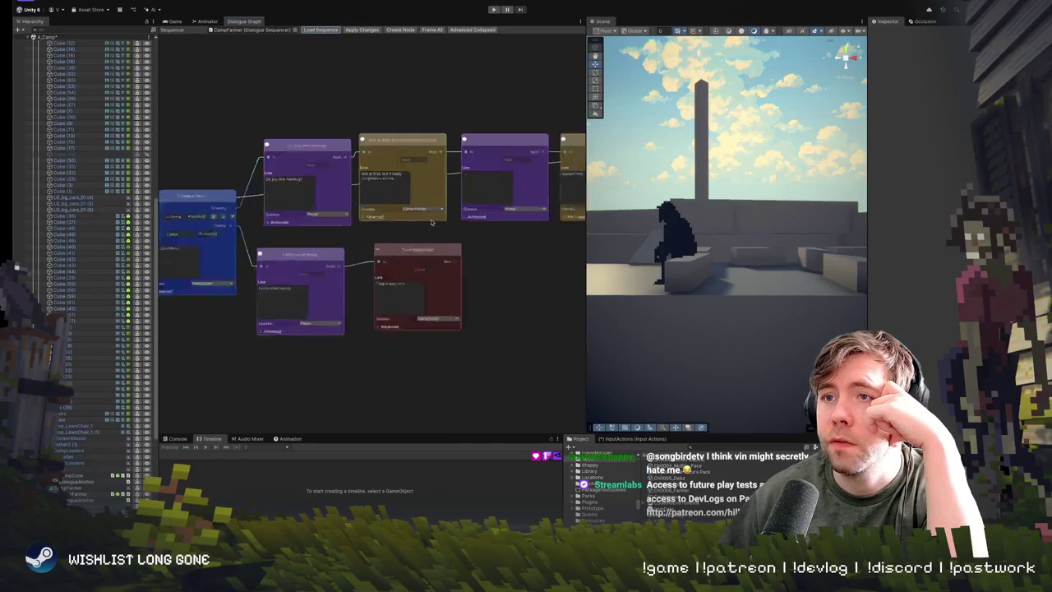
mouse_move(434, 225)
mouse_down()
mouse_move(308, 251)
mouse_move(577, 254)
mouse_move(466, 265)
mouse_up()
scroll(578, 254, down, 1)
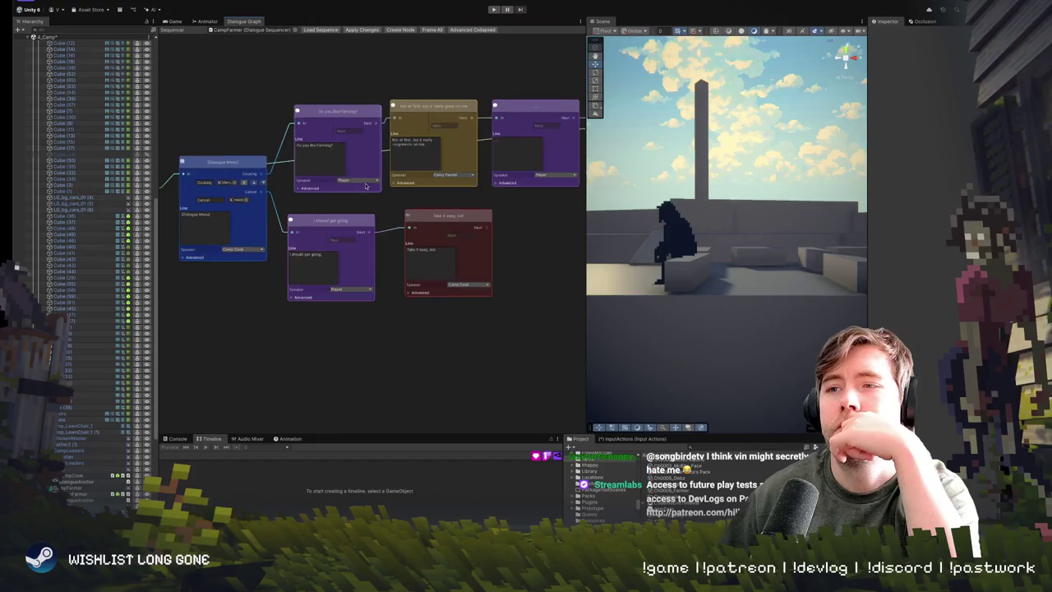
click(471, 286)
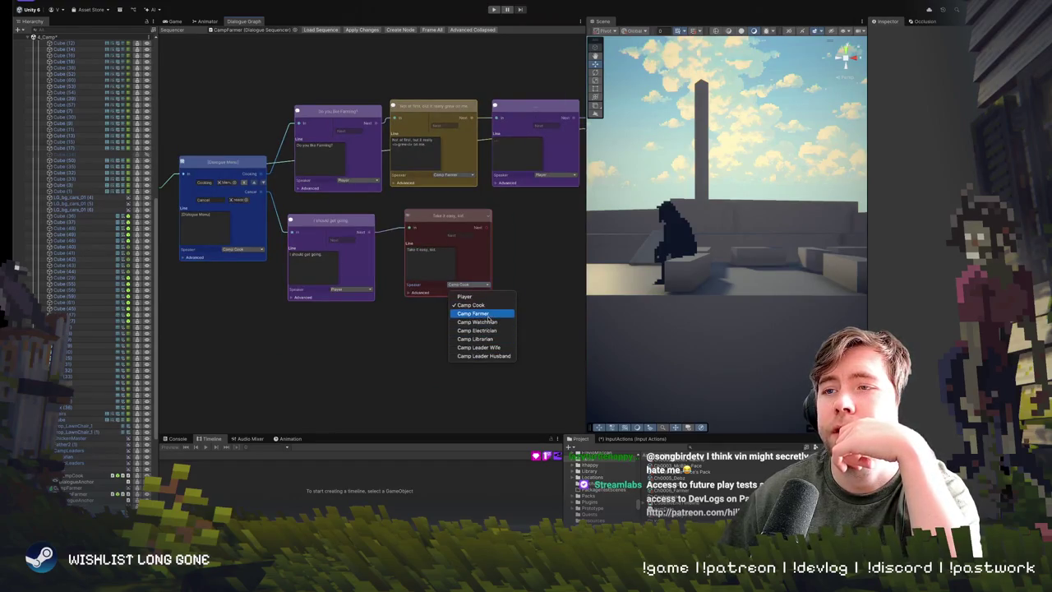
click(488, 319)
drag(249, 313, 552, 334)
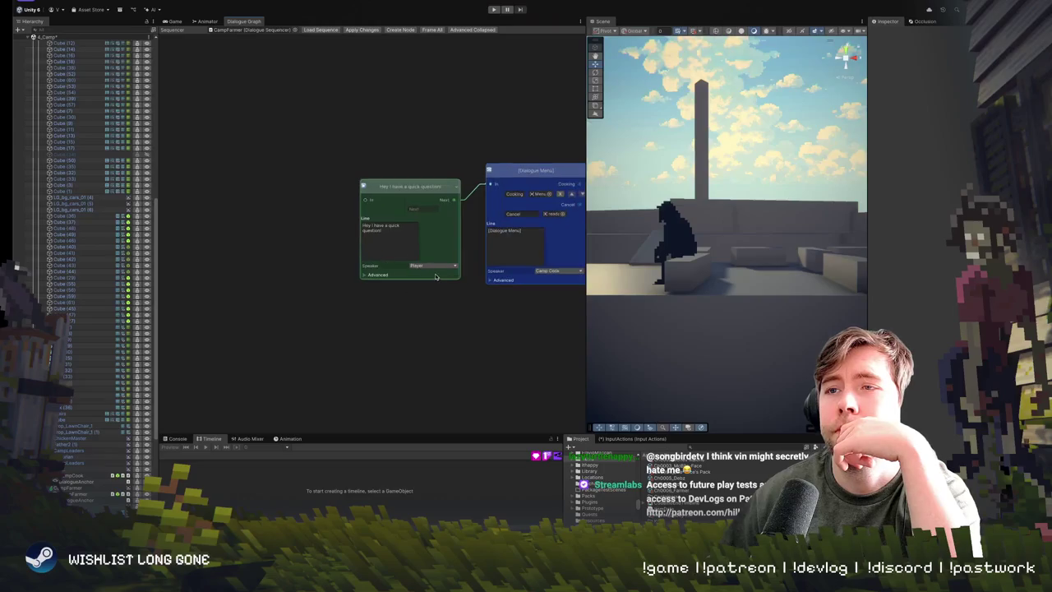
scroll(463, 291, up, 1)
mouse_move(463, 291)
mouse_down()
mouse_move(156, 276)
mouse_move(336, 273)
mouse_up()
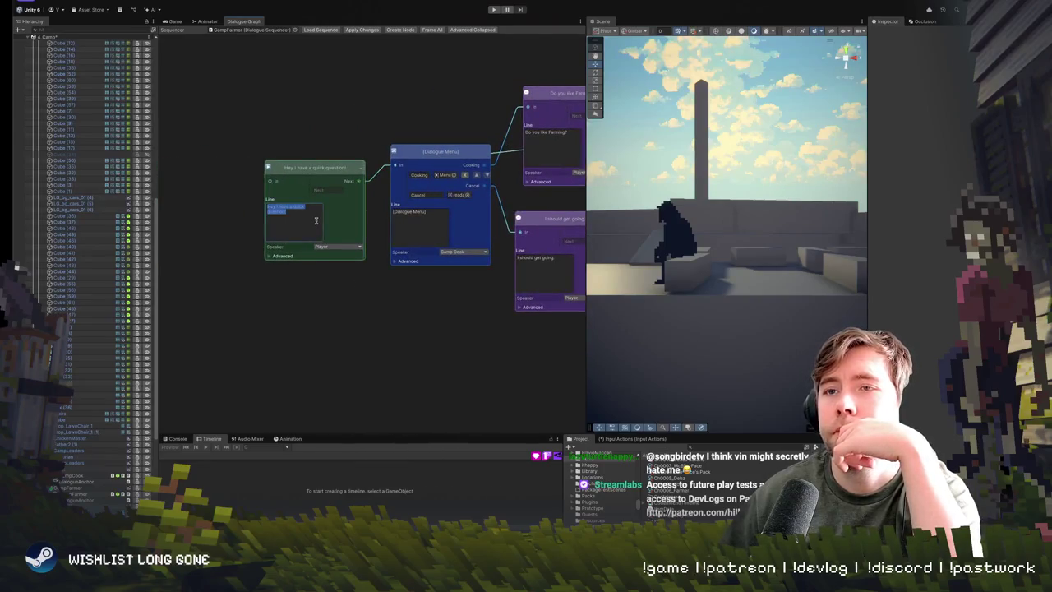
drag(402, 263, 87, 251)
mouse_move(327, 318)
mouse_down()
mouse_move(406, 355)
mouse_move(356, 392)
mouse_up()
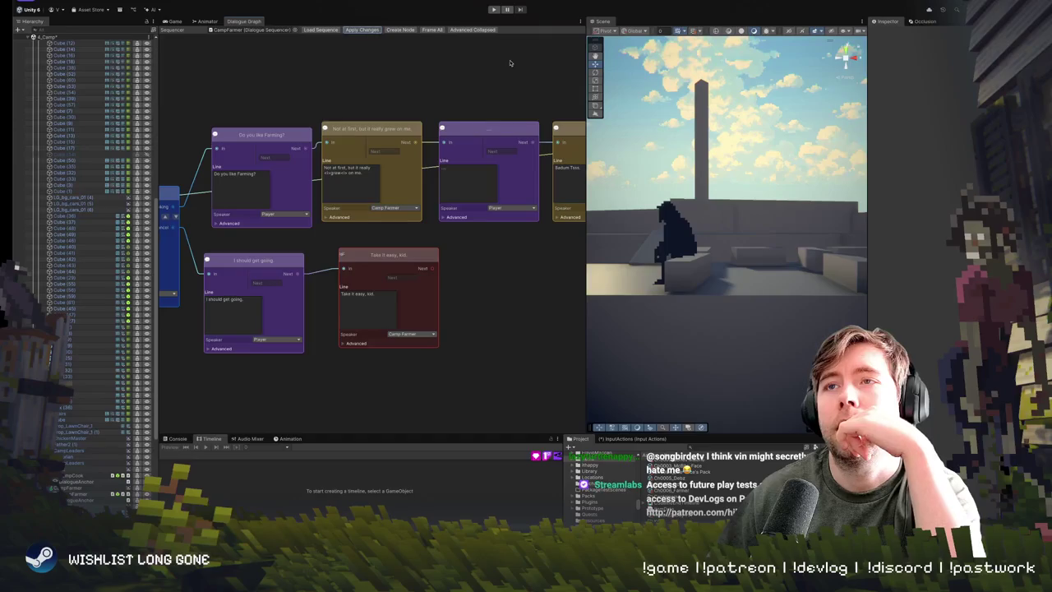
Step: Play the game to test the updated farmer dialogue, then widen the Game panel again
click(495, 10)
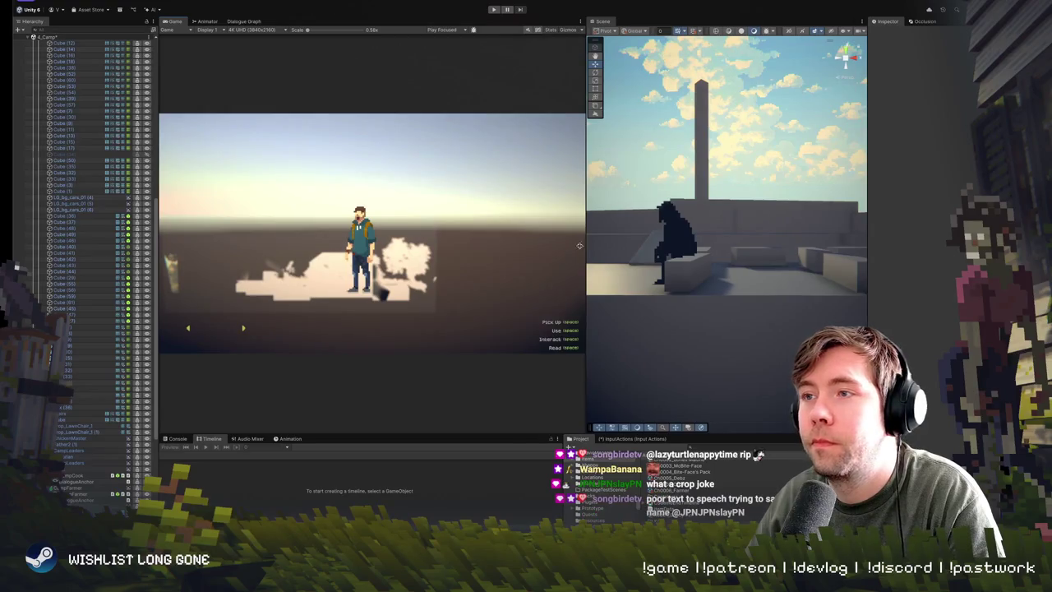
mouse_move(580, 245)
mouse_down()
mouse_move(776, 245)
mouse_move(709, 245)
mouse_up()
Step: Reload the CampFarmer sequencer in the Dialogue Graph and frame all its nodes
click(244, 21)
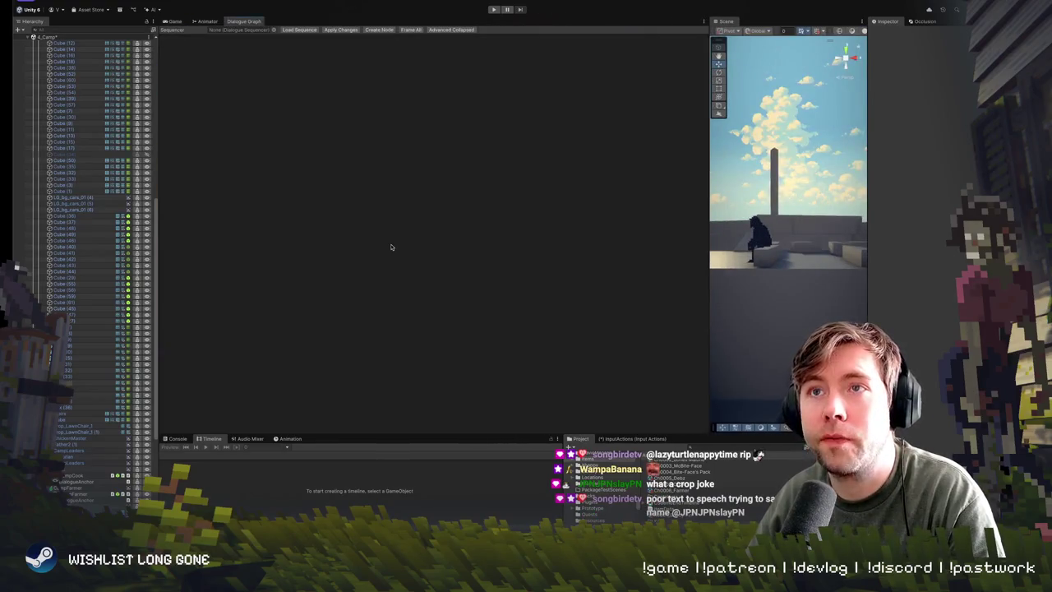
click(274, 31)
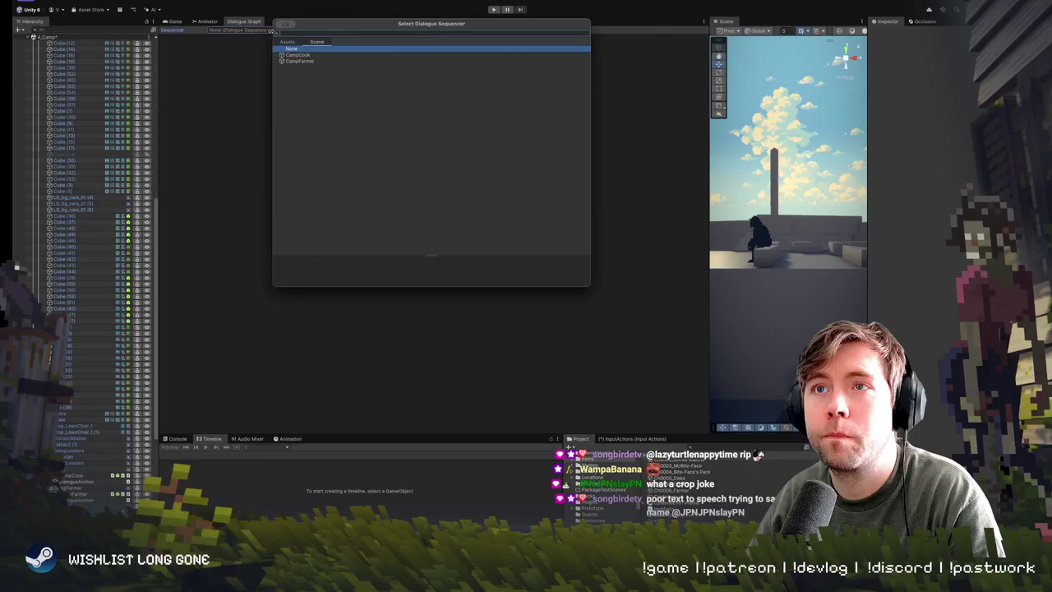
click(301, 61)
double_click(301, 62)
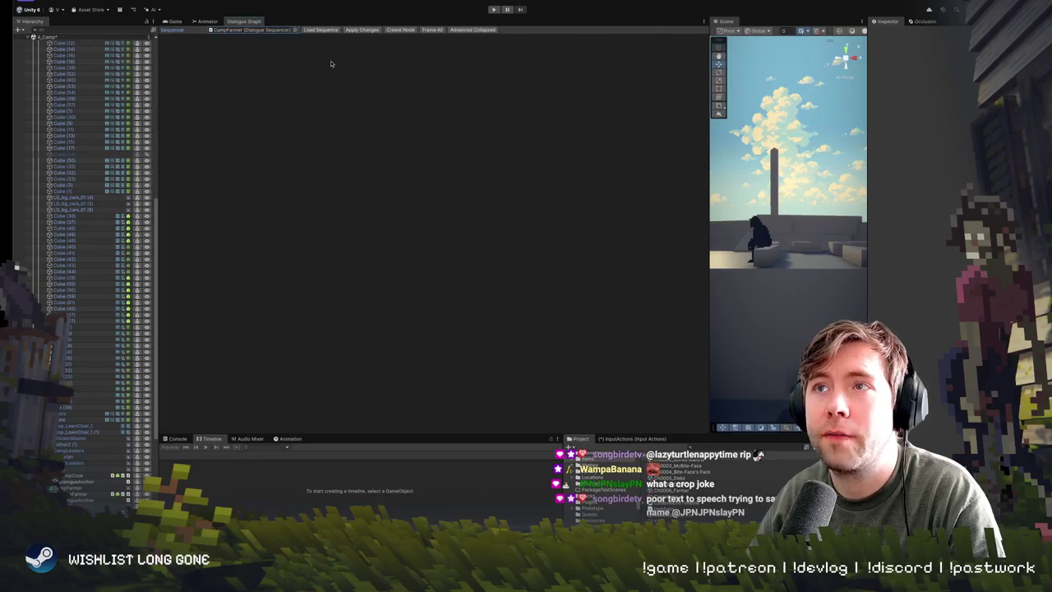
click(433, 30)
scroll(428, 237, up, 2)
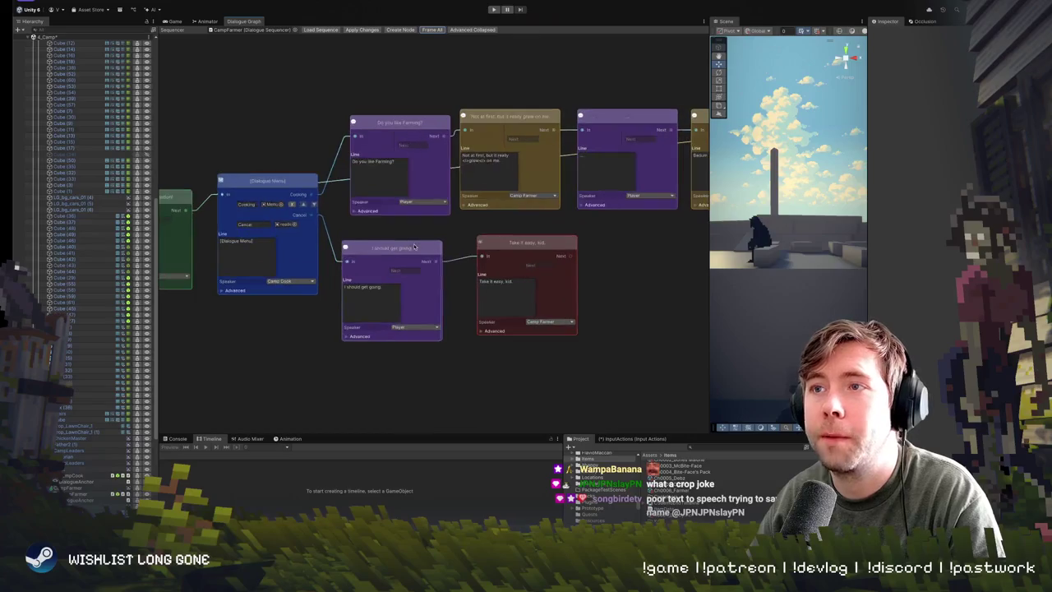
scroll(428, 237, down, 2)
scroll(427, 237, up, 2)
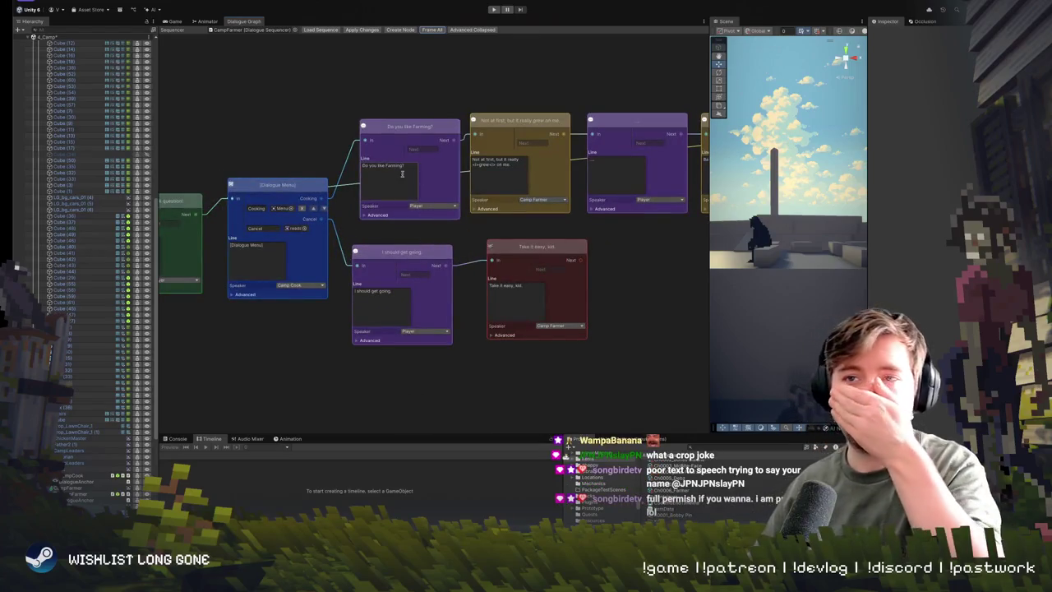
Step: Label the first menu option 'Farming' and add a second option 'What are you growing?'
click(235, 220)
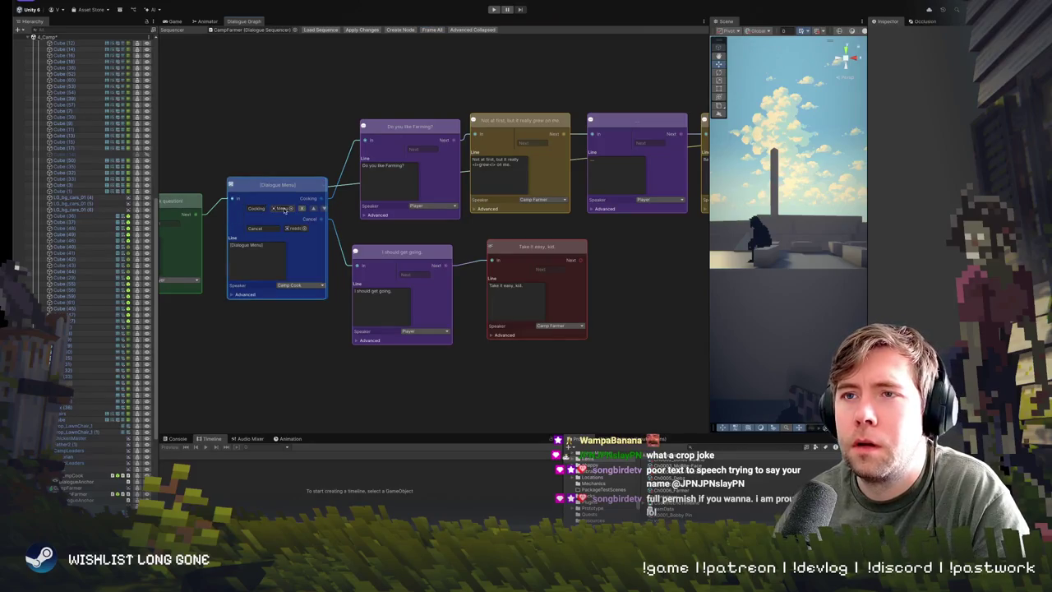
text(Farming)
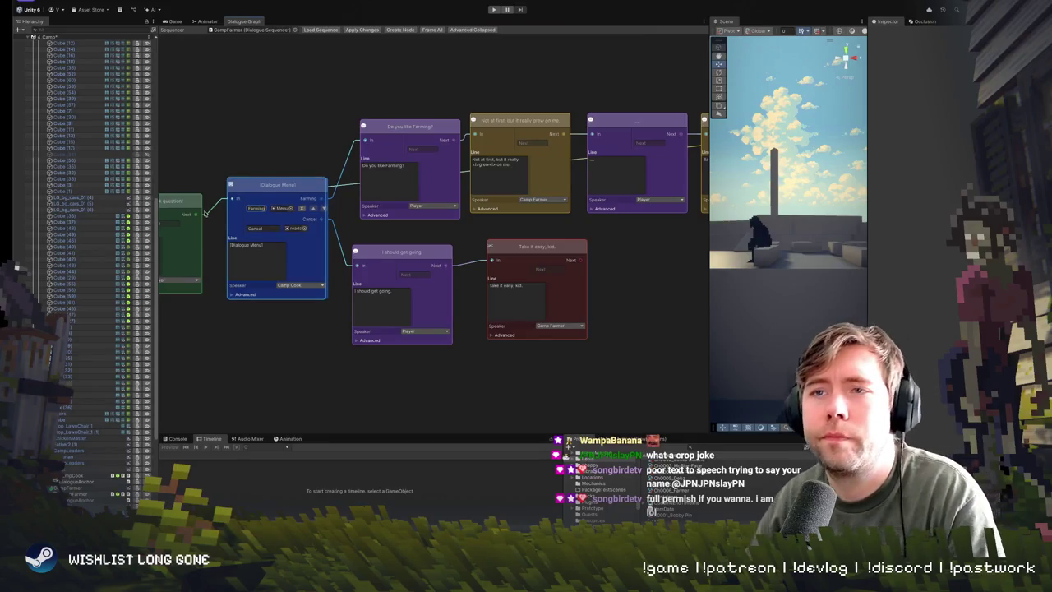
click(231, 294)
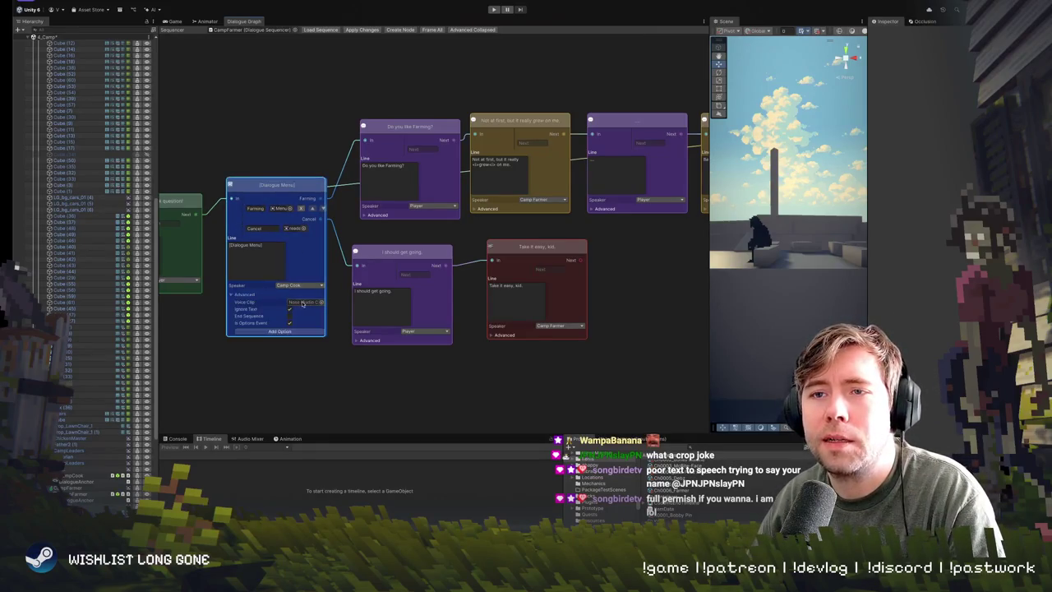
click(282, 332)
click(256, 229)
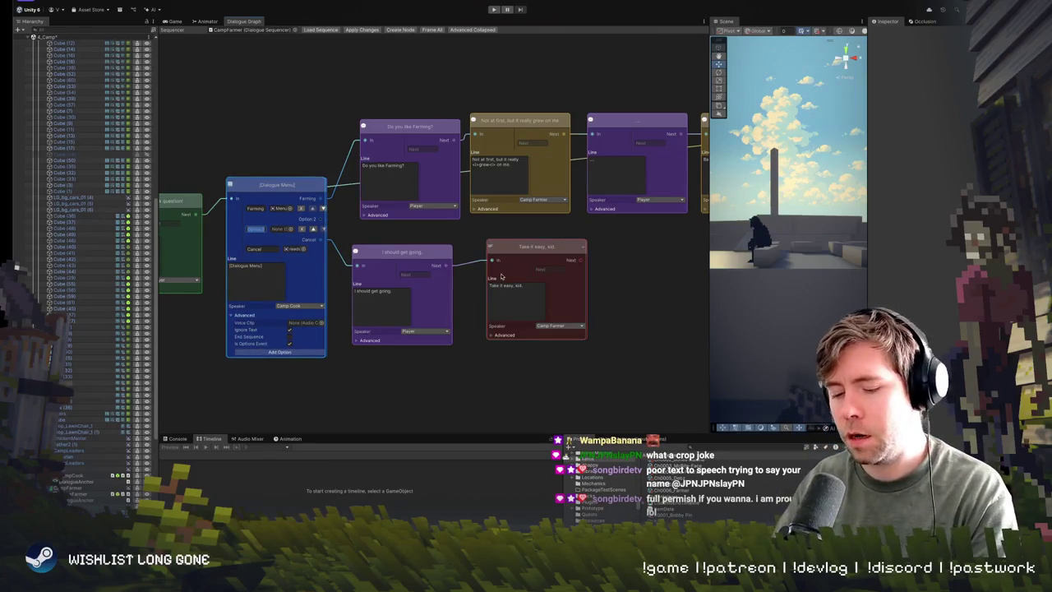
text(Wil)
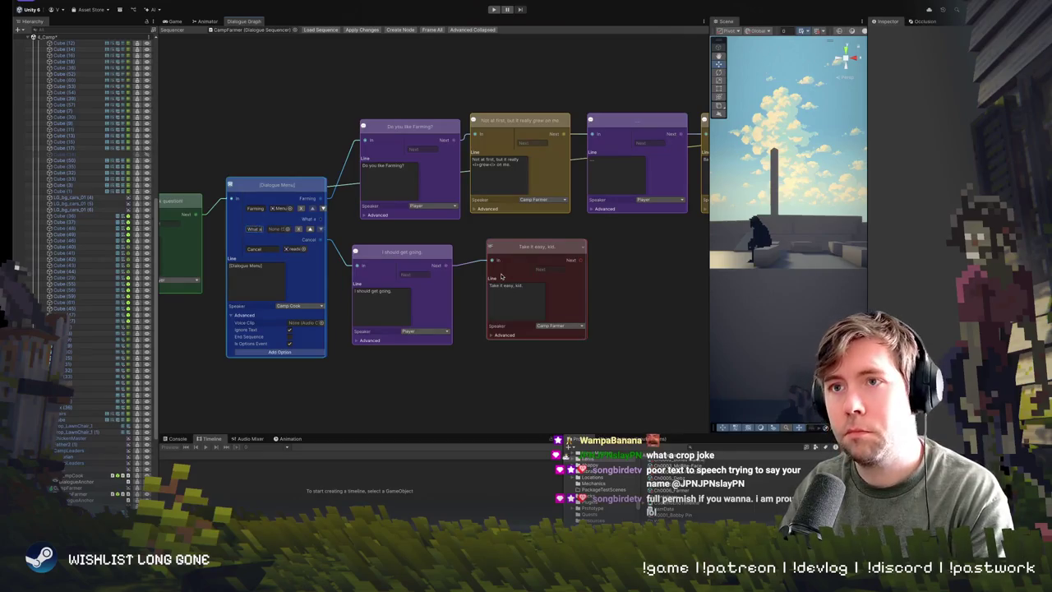
text(re you)
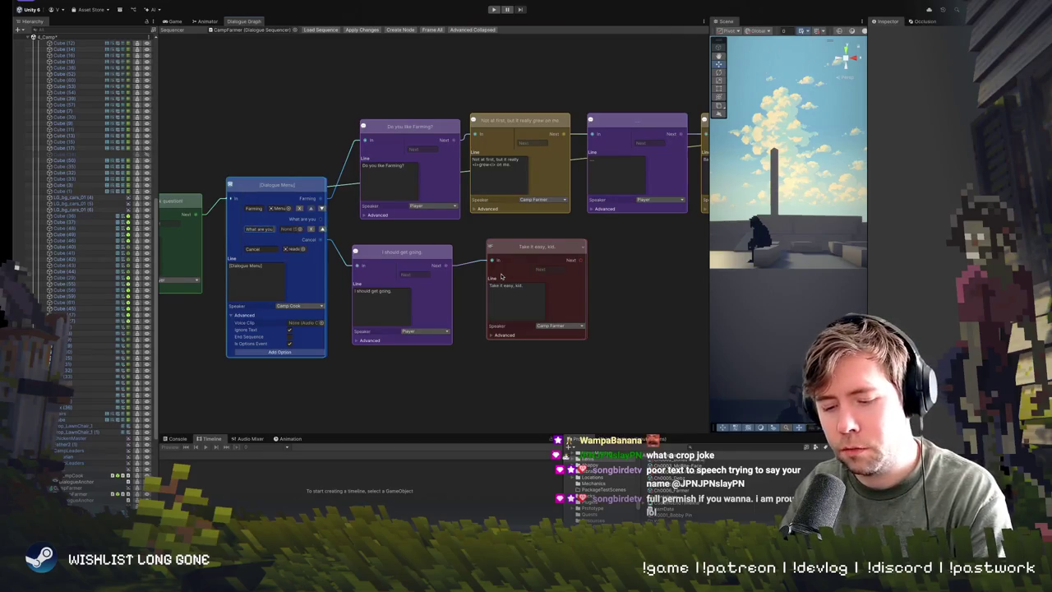
text( growing?)
click(239, 240)
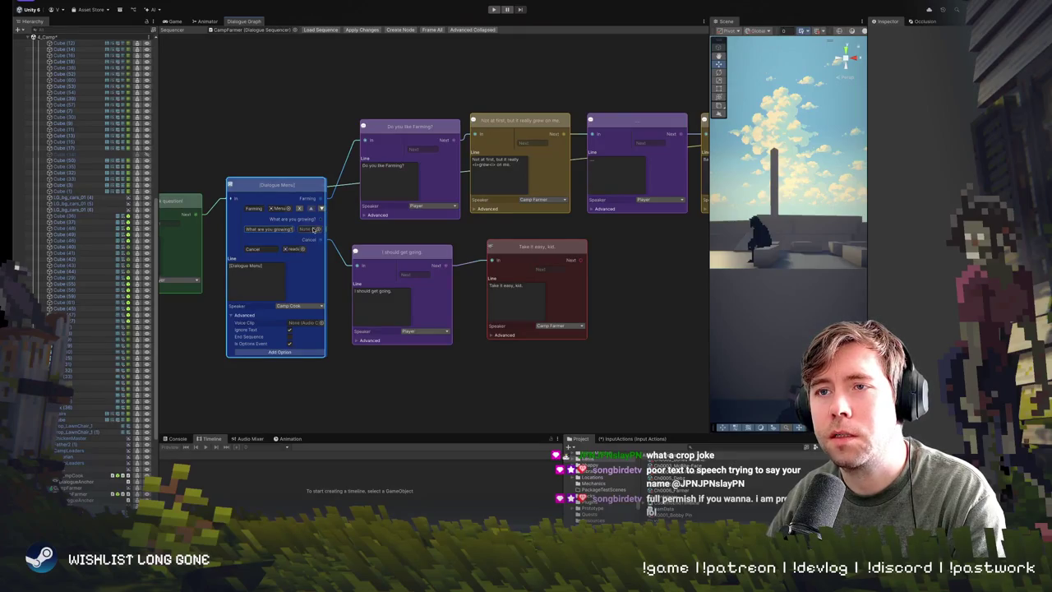
click(319, 229)
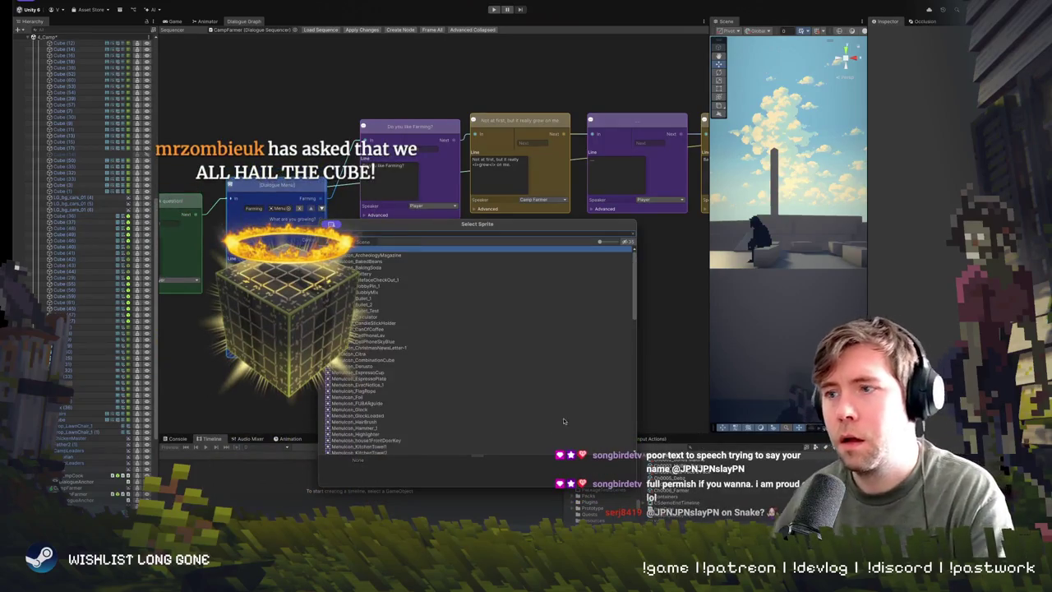
Step: Enlarge the sprite thumbnails and search 'plant' to preview the plant sprites
drag(601, 241, 606, 242)
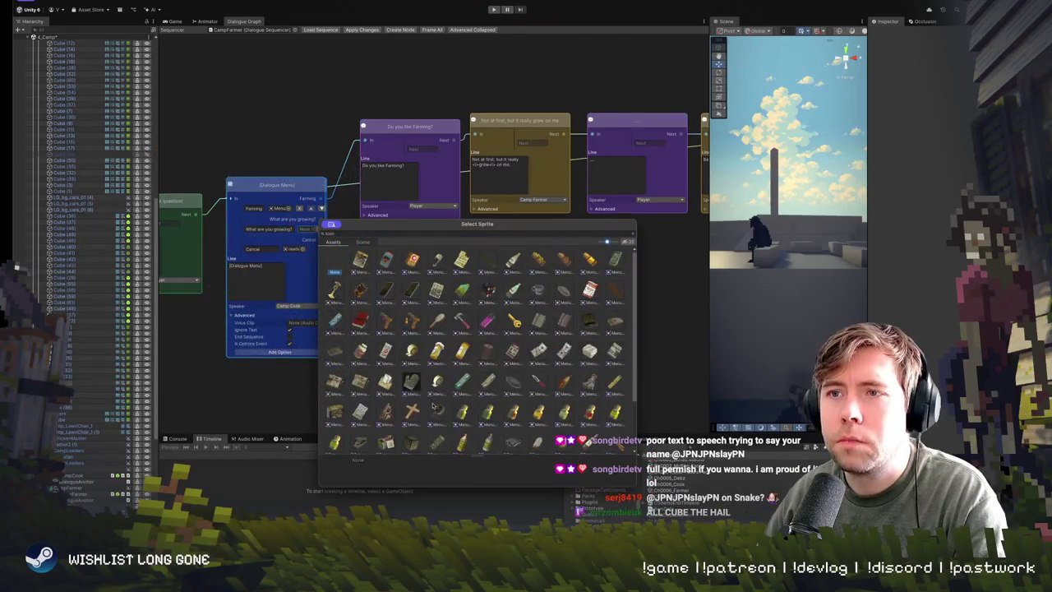
scroll(432, 407, down, 3)
scroll(475, 422, up, 3)
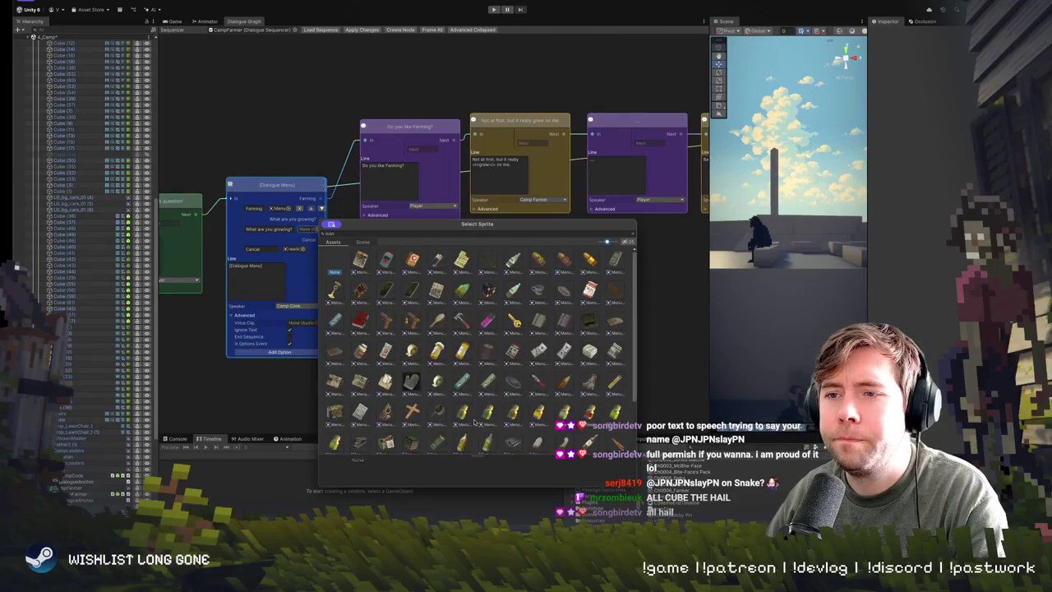
scroll(474, 422, down, 3)
scroll(475, 421, up, 3)
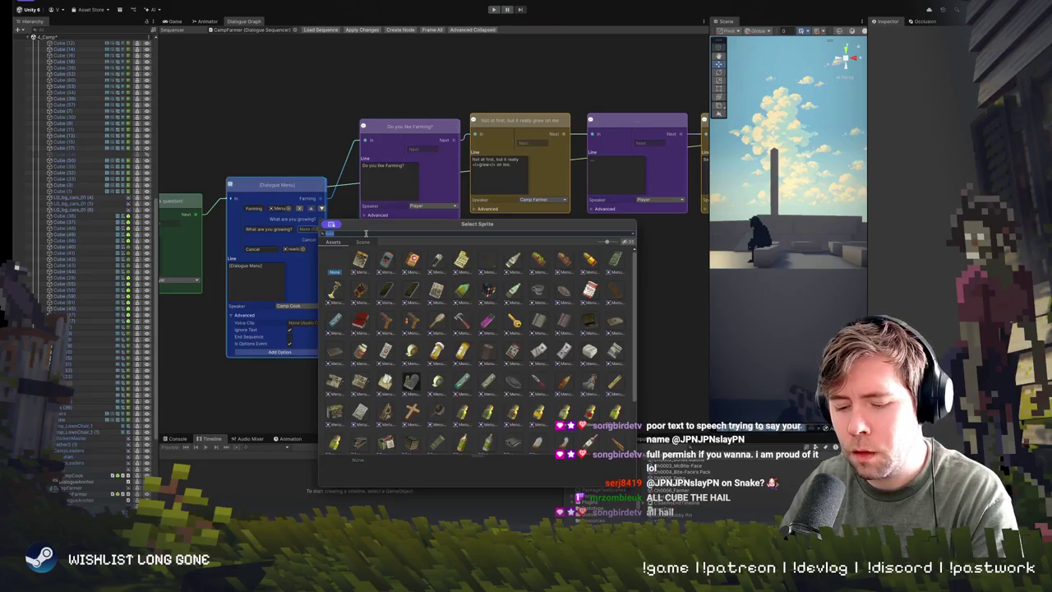
text(f)
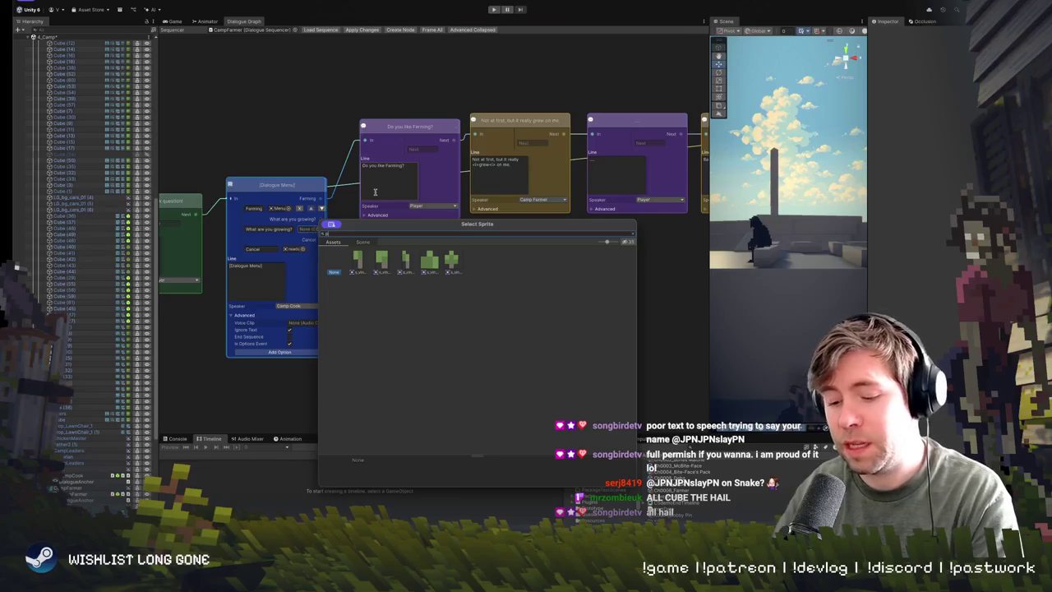
key(BackSpace)
text(plant)
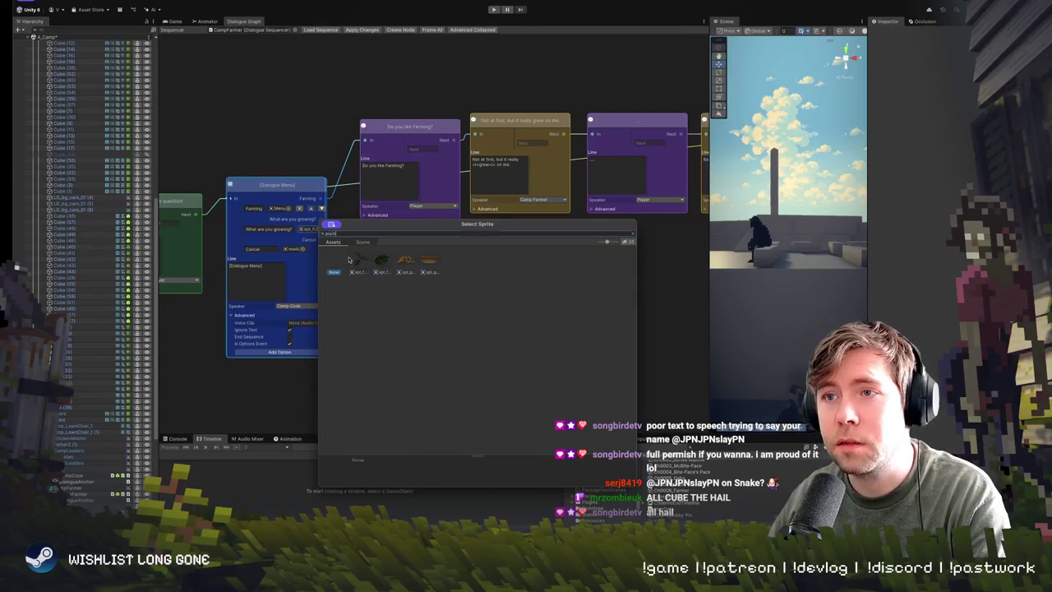
click(359, 261)
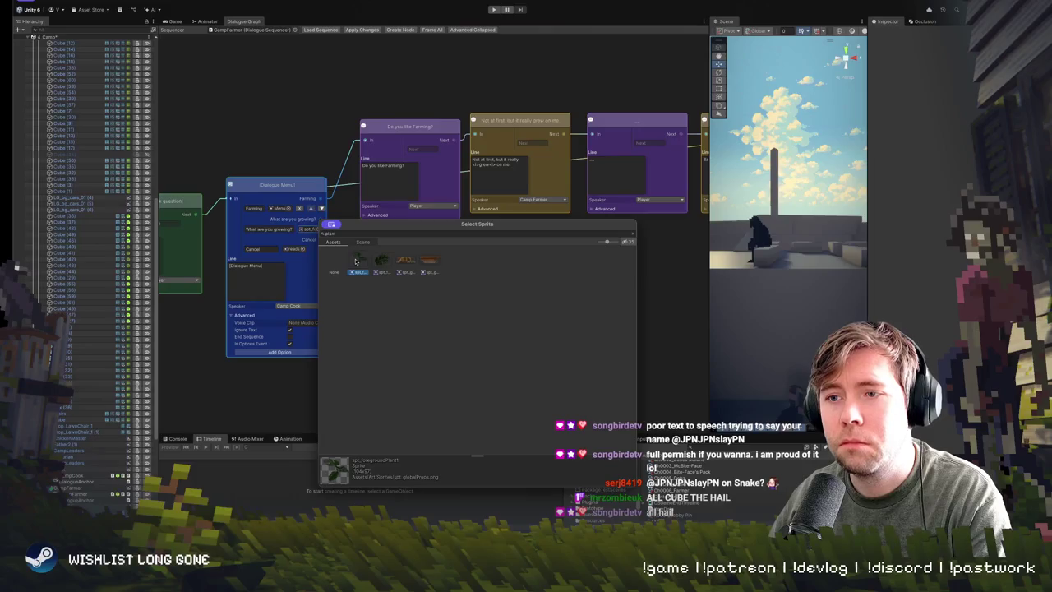
key(Right)
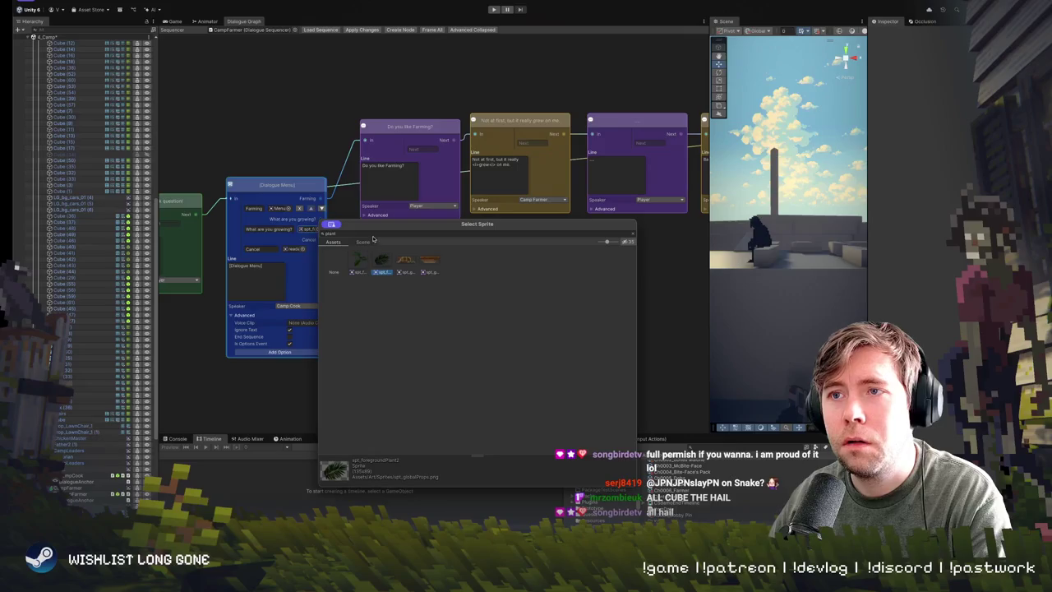
click(408, 263)
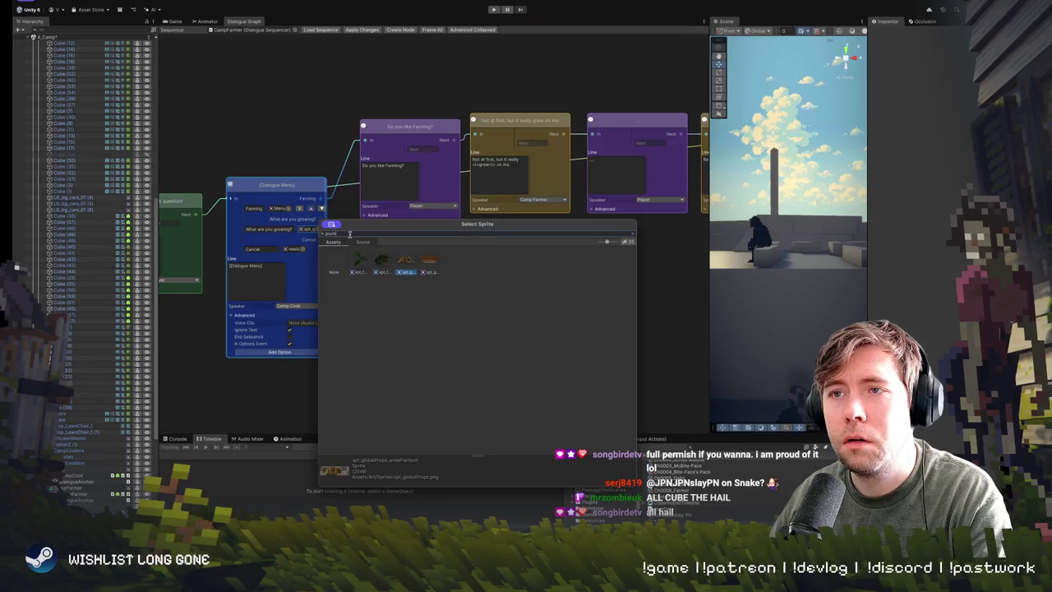
Step: Search for food sprites, preview the coffee can icon, and close the picker unchosen
text(food)
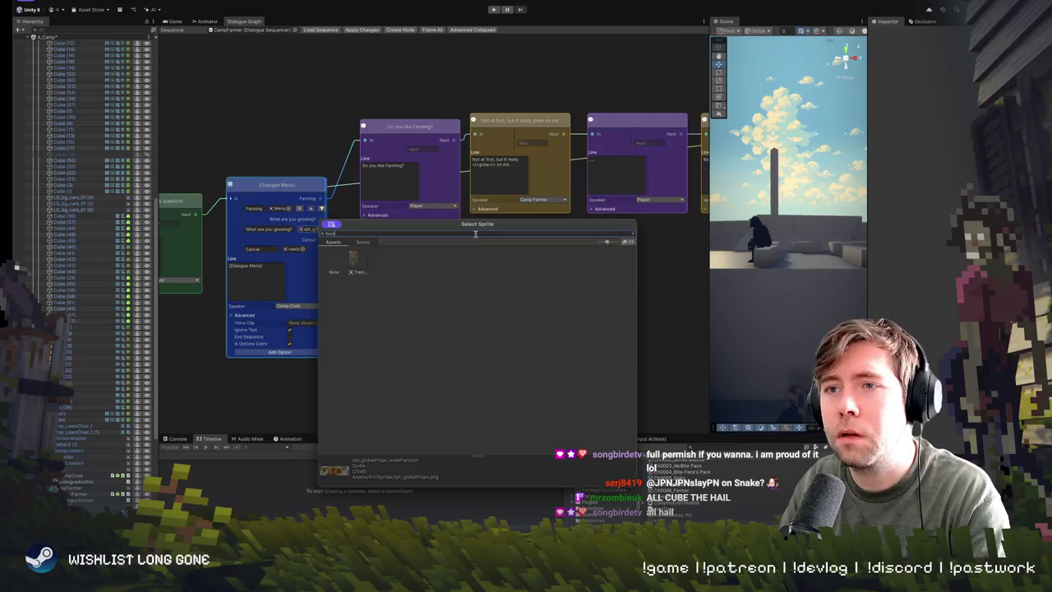
key(BackSpace)
key(BackSpace)
key(BackSpace)
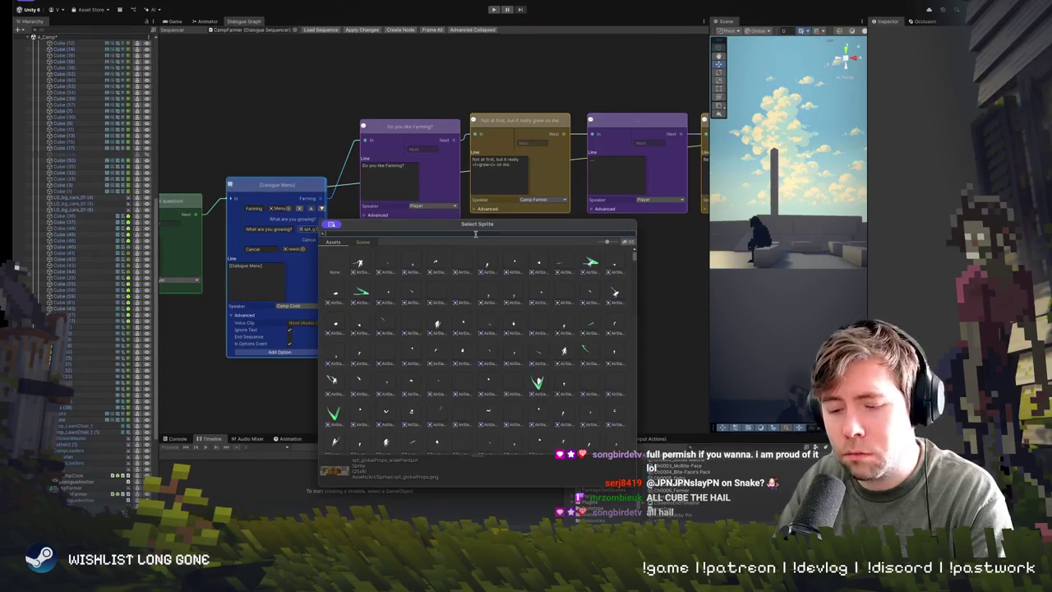
text(icon)
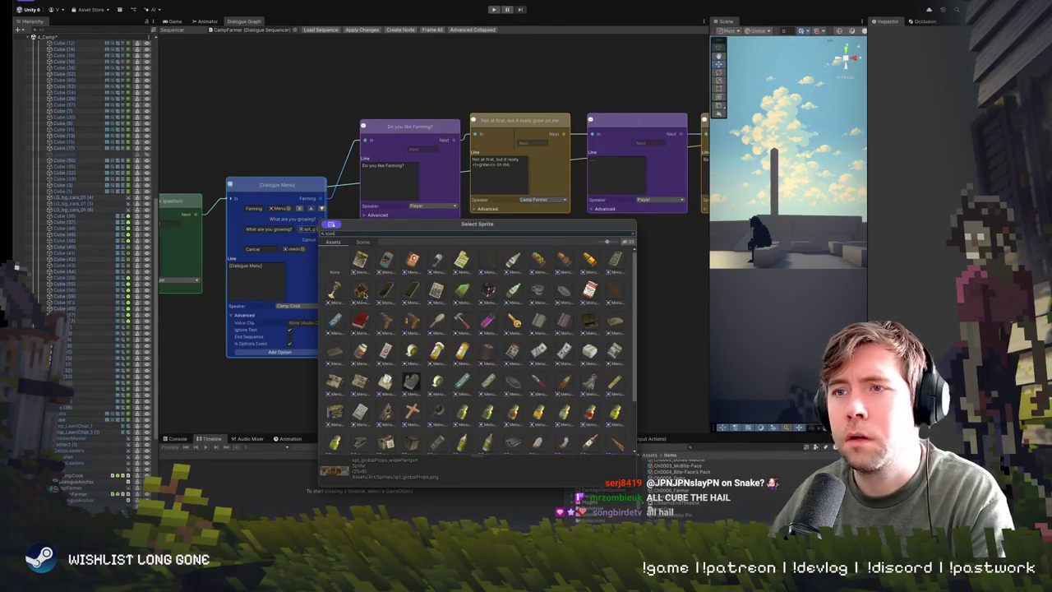
click(364, 294)
scroll(491, 333, down, 2)
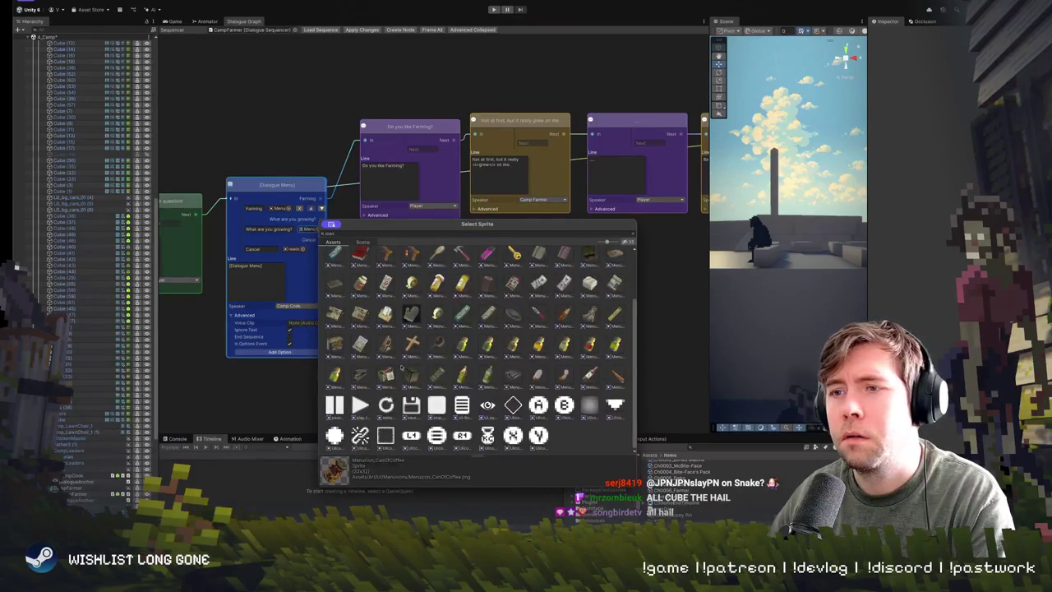
scroll(395, 359, up, 2)
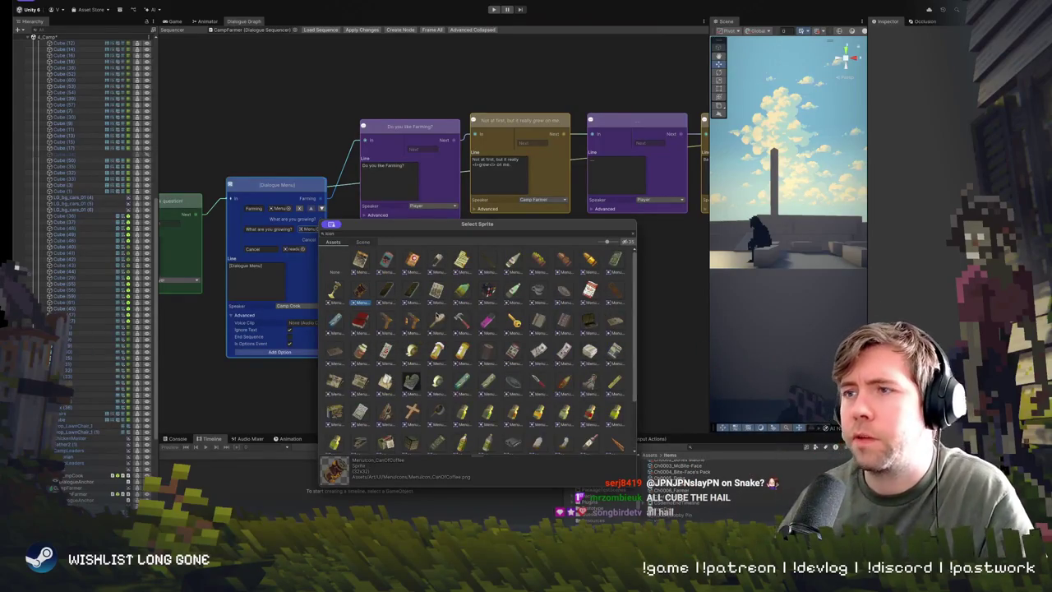
click(404, 190)
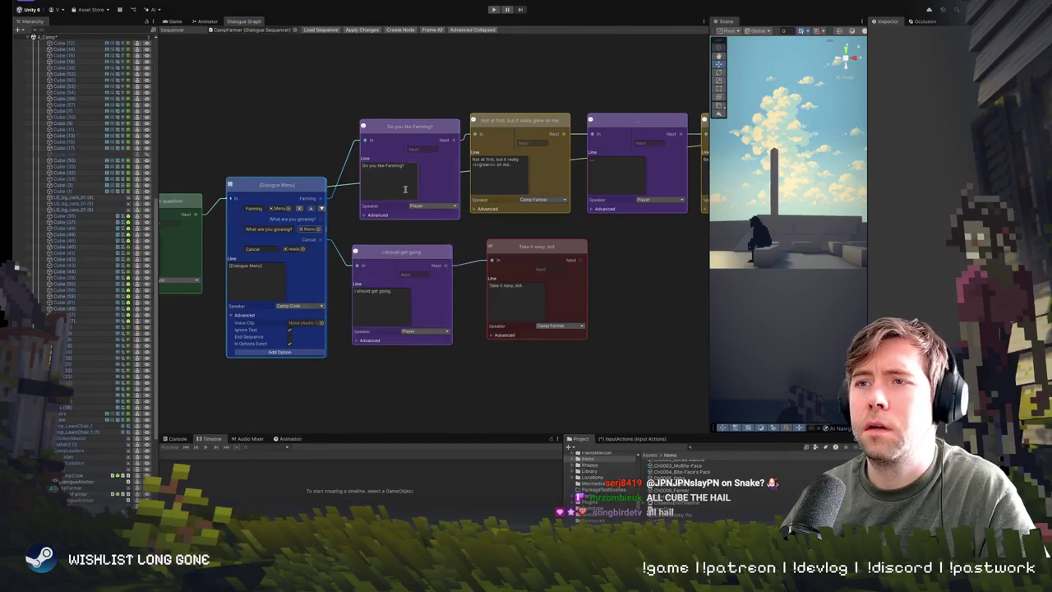
Step: Assign a foreground plant sprite as the 'What are you growing?' choice icon
click(269, 228)
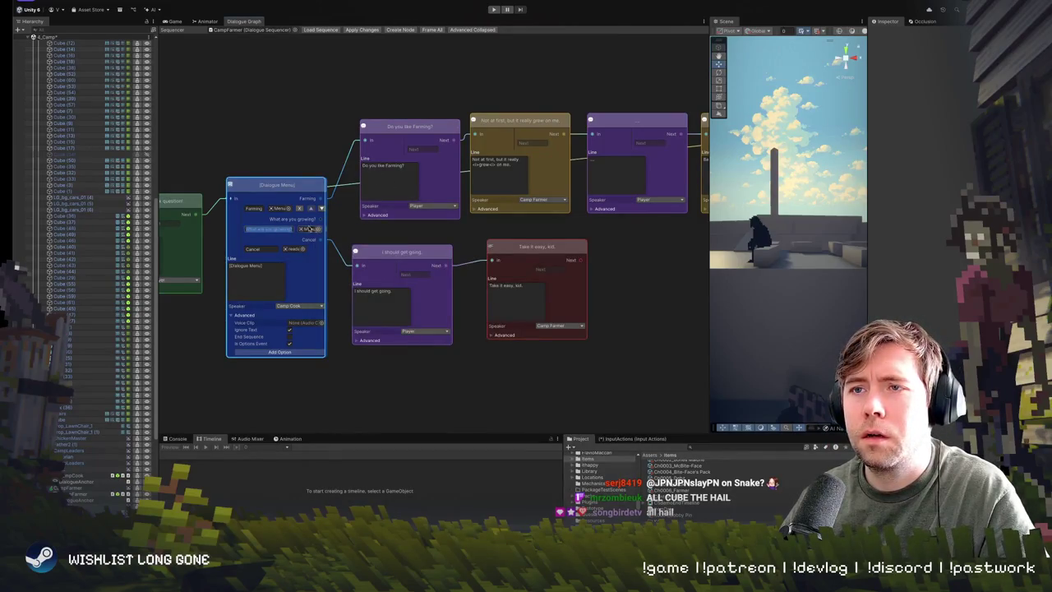
click(287, 210)
scroll(381, 311, up, 3)
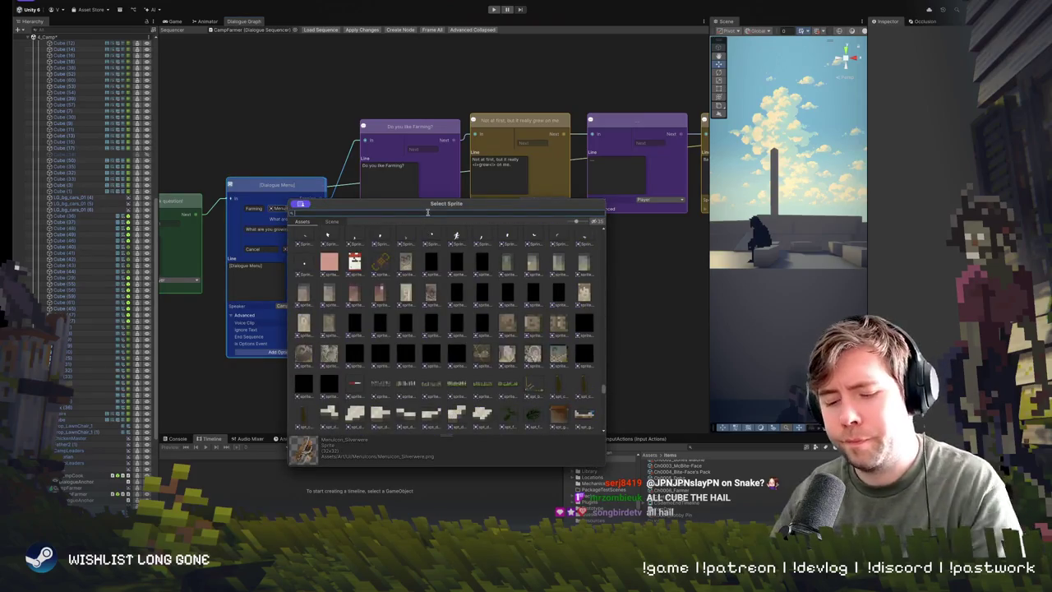
text(plant)
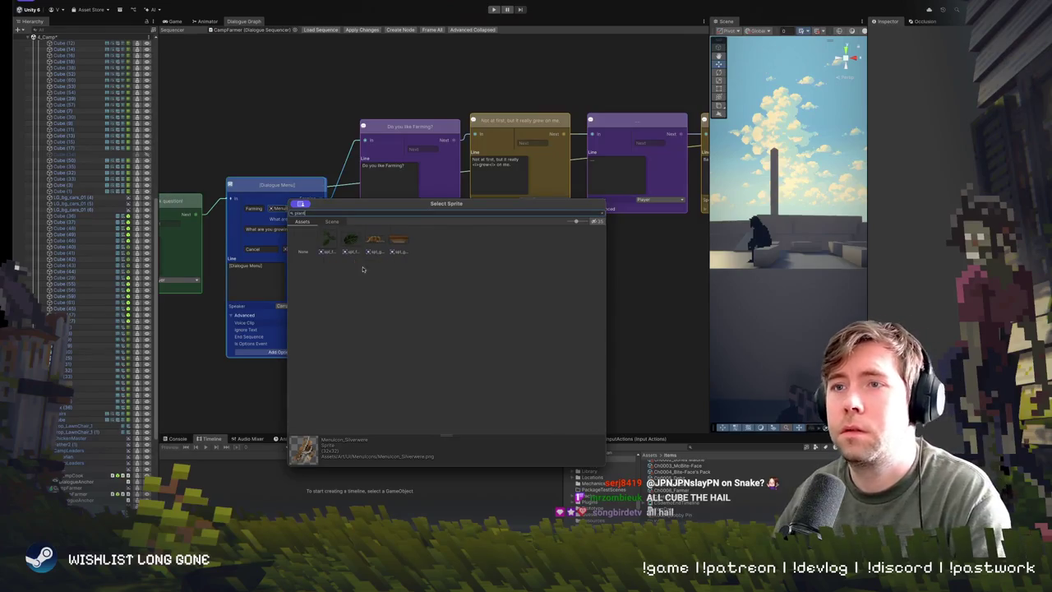
click(322, 241)
double_click(332, 243)
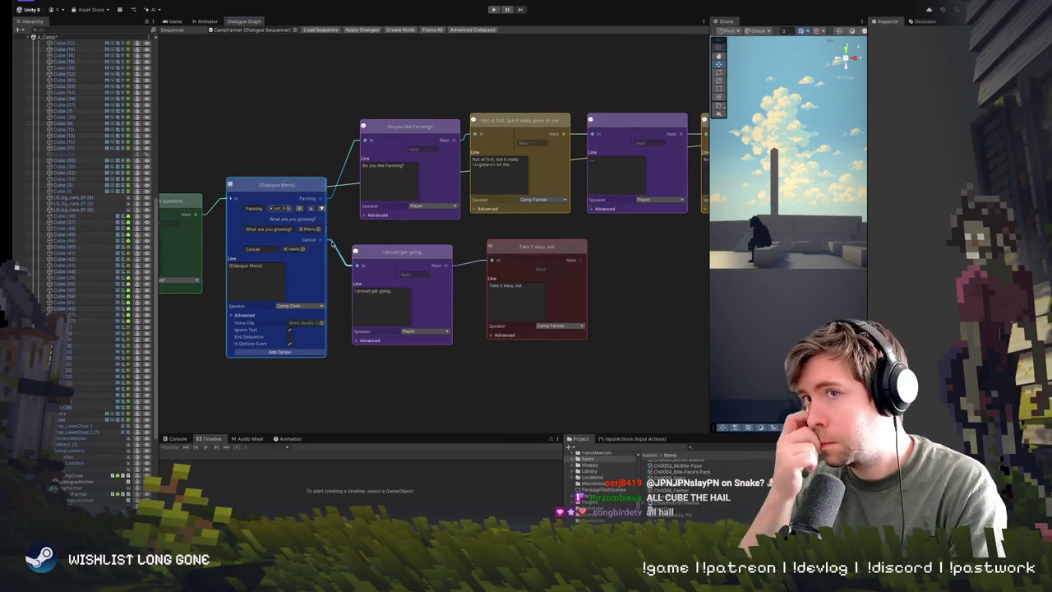
Step: Search 'plant' again and assign a different plant sprite to the Farming choice
click(295, 208)
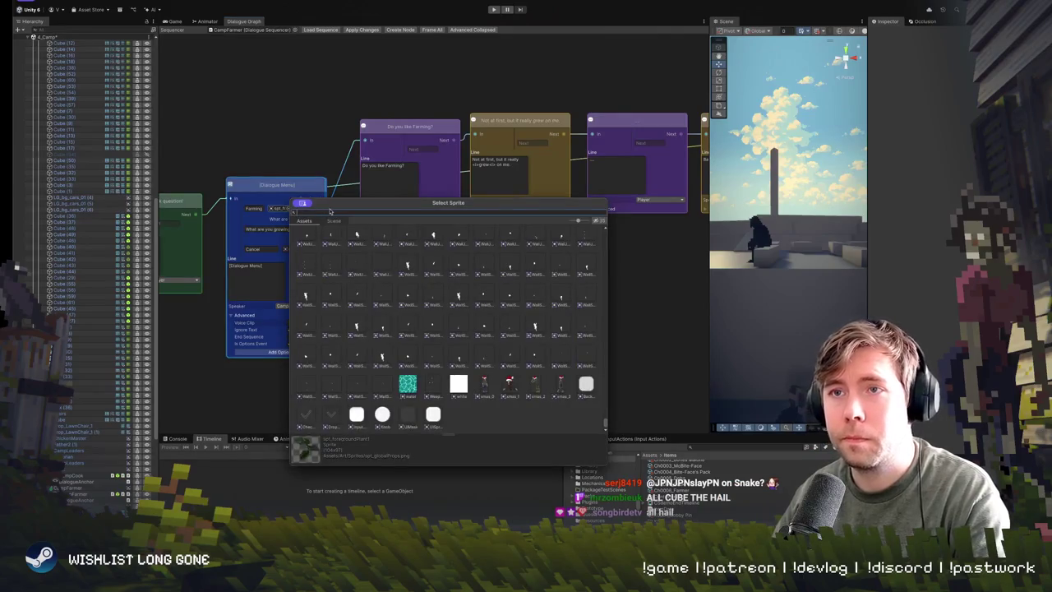
text(plant)
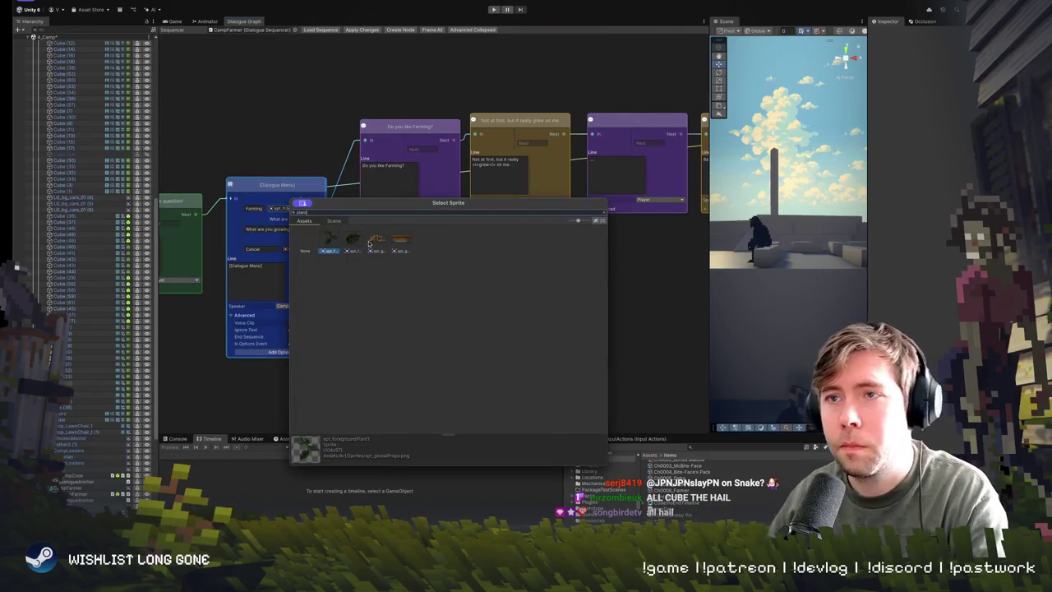
double_click(362, 240)
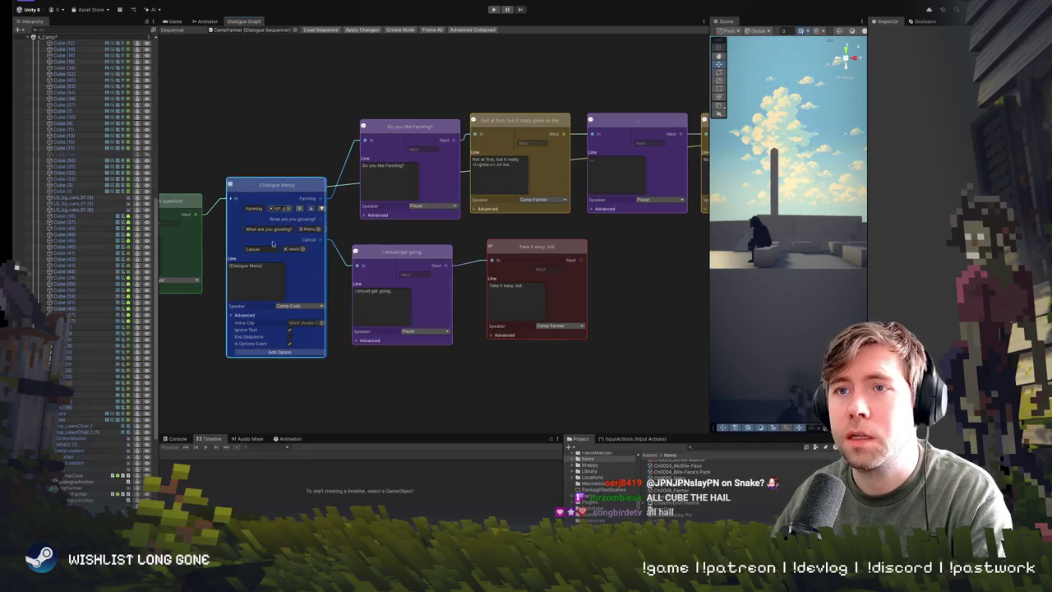
Step: Move 'I should get going.' and 'Take it easy, kid.' lower and add an empty dialogue node
drag(401, 251, 404, 324)
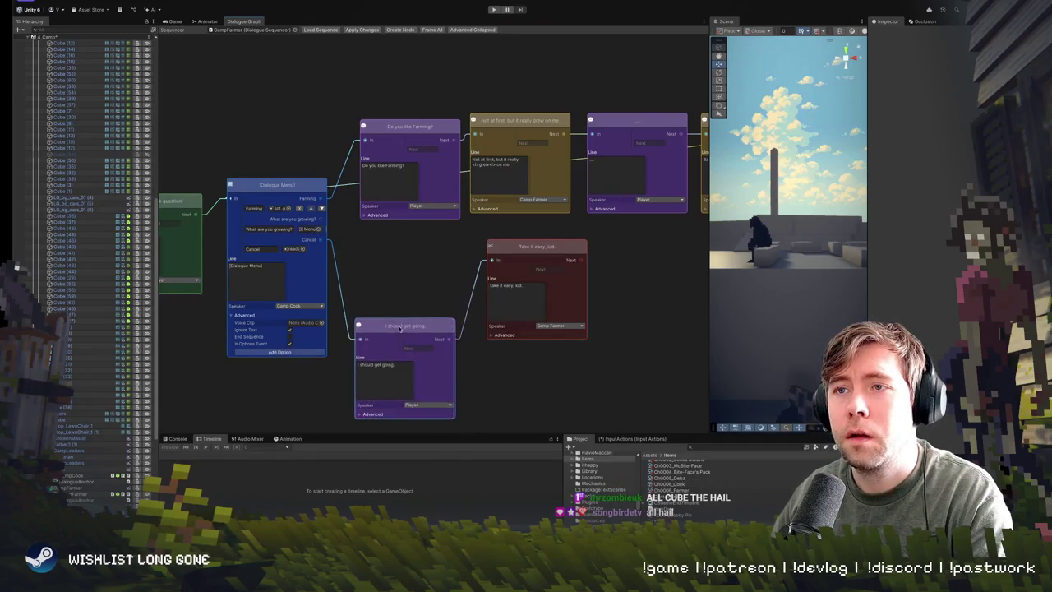
drag(518, 247, 514, 325)
right_click(392, 247)
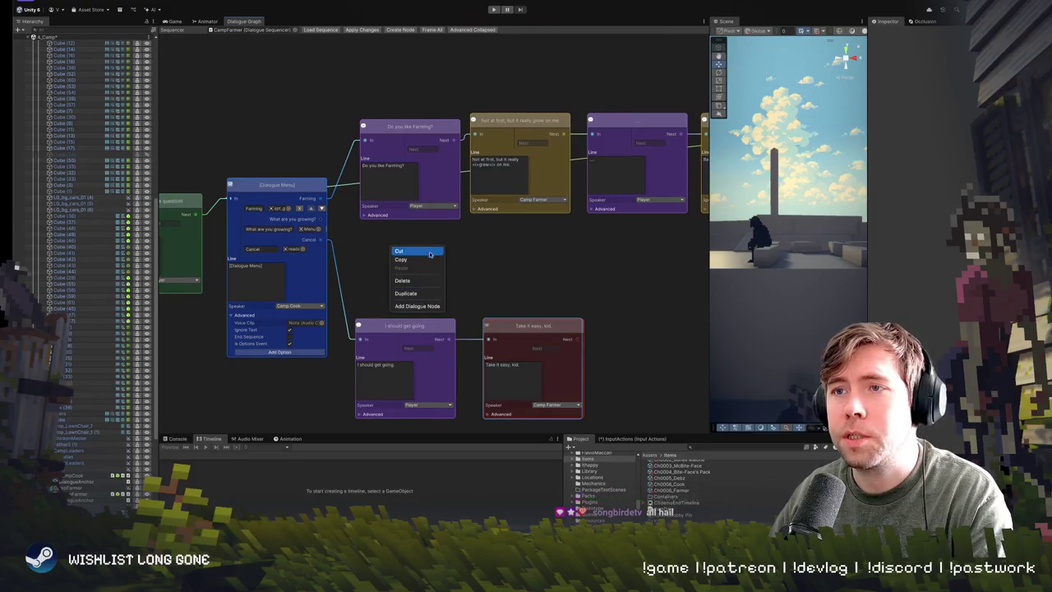
click(428, 307)
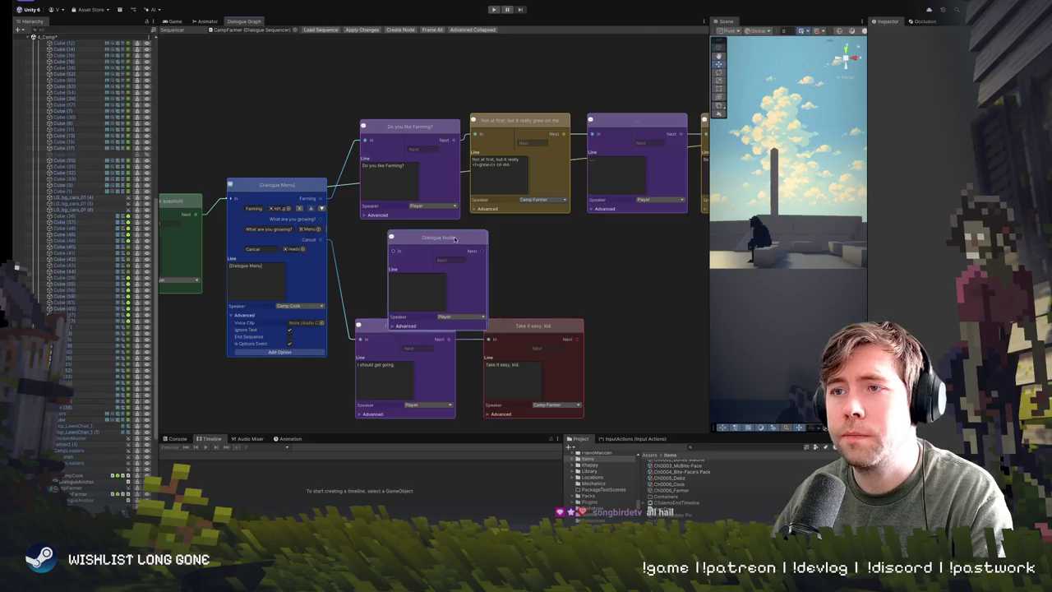
drag(474, 275, 444, 265)
drag(405, 327, 411, 366)
drag(516, 321, 514, 360)
click(423, 232)
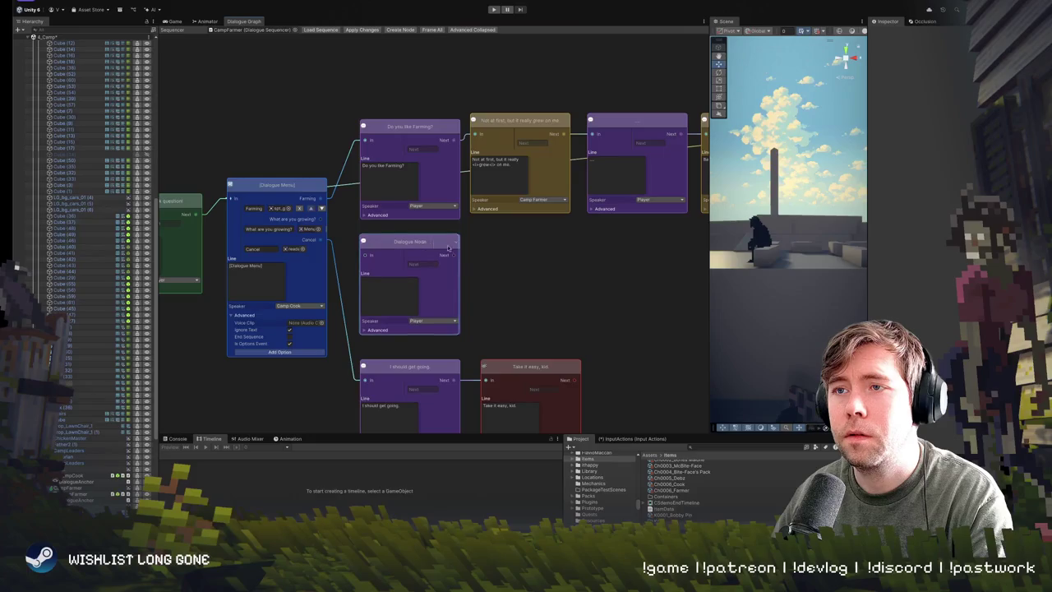
scroll(423, 232, down, 3)
scroll(330, 206, up, 3)
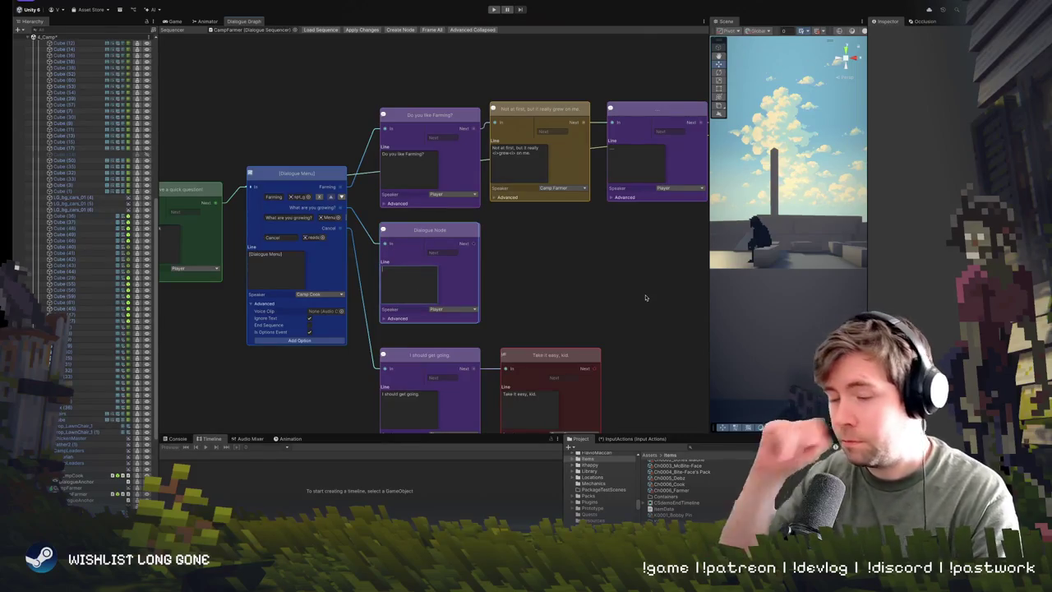
text(Wh)
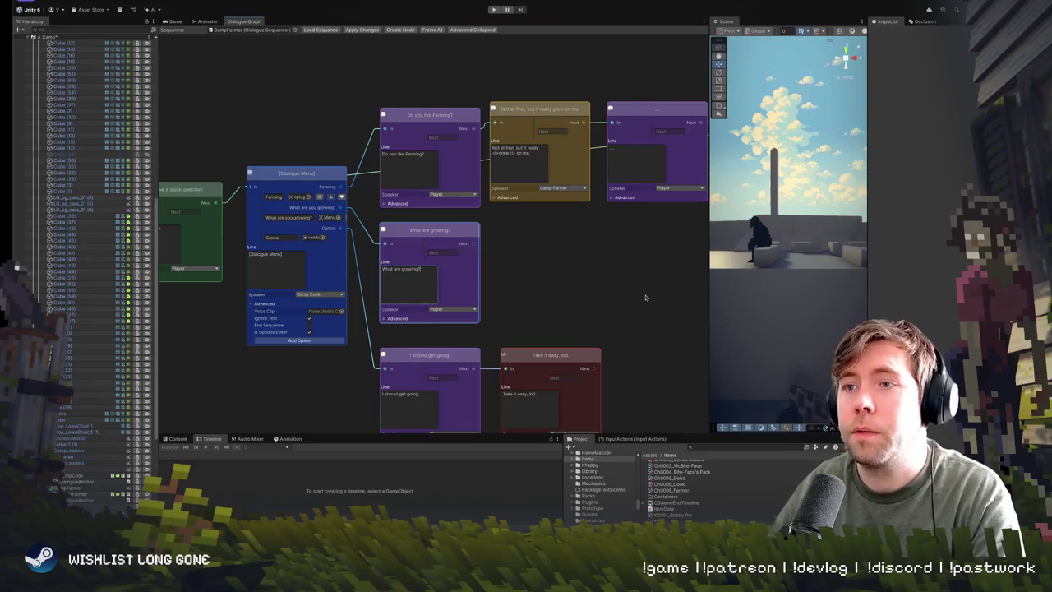
Step: Add a Camp Farmer reply node linked from 'What are you growing?' for 'Food, Aha.'
right_click(526, 261)
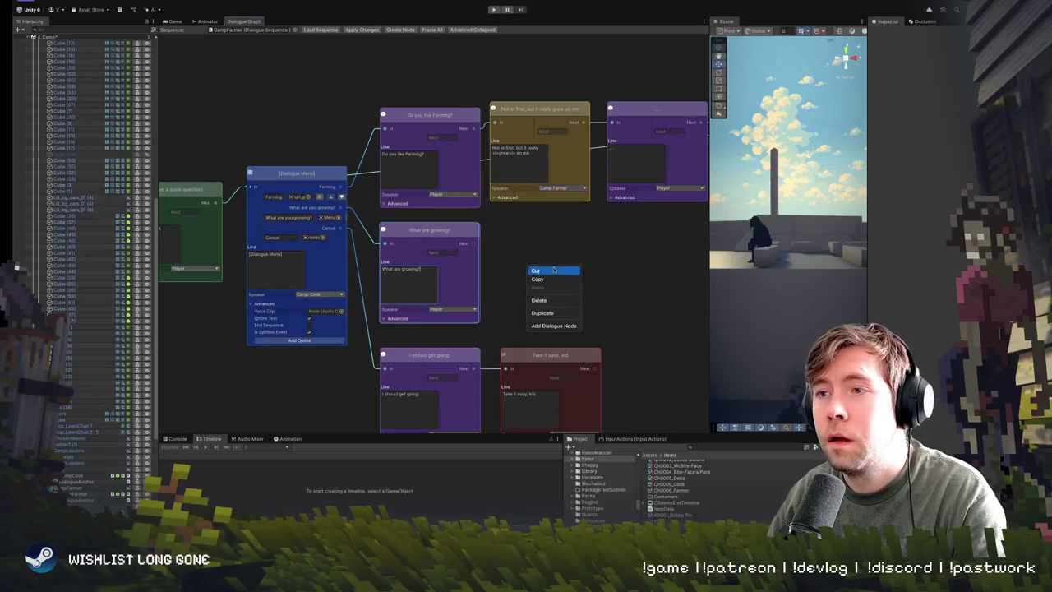
right_click(581, 260)
click(608, 321)
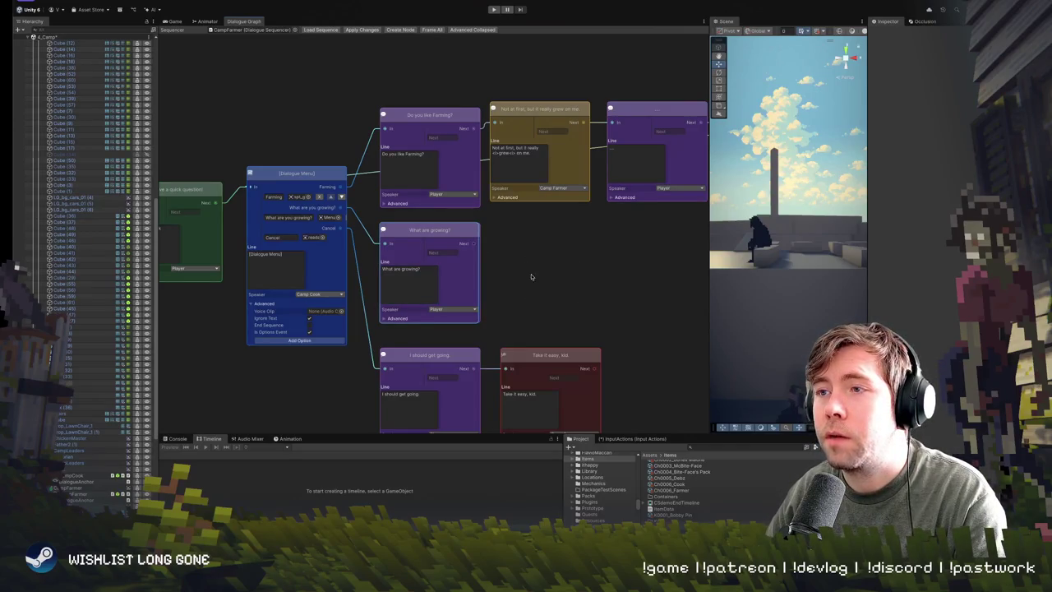
scroll(559, 254, down, 2)
mouse_move(532, 237)
mouse_down()
mouse_move(445, 212)
mouse_move(478, 212)
mouse_up()
mouse_move(378, 227)
mouse_down()
mouse_move(456, 231)
mouse_move(422, 231)
mouse_up()
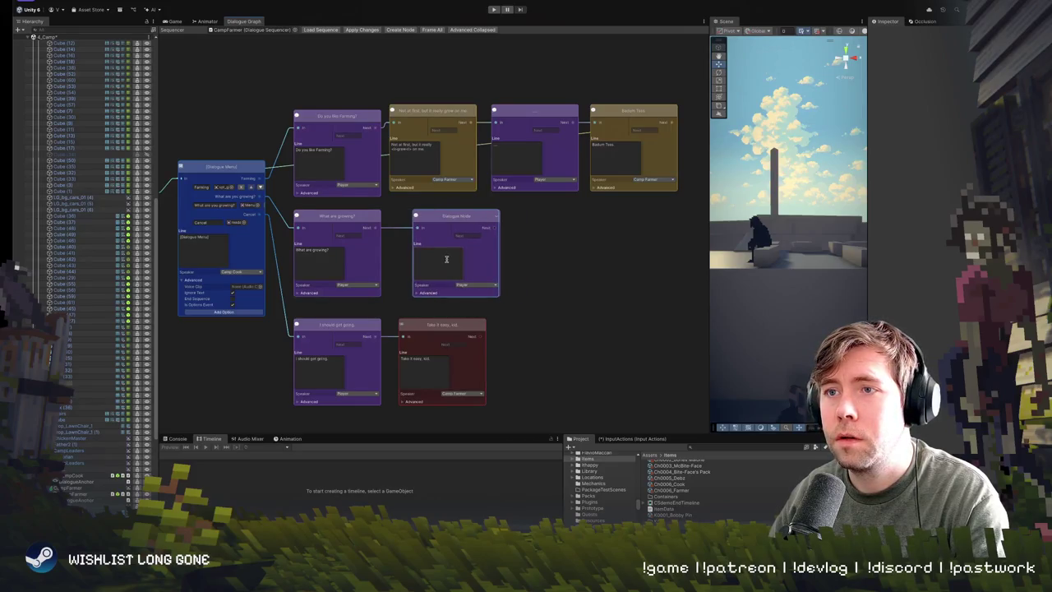
click(477, 285)
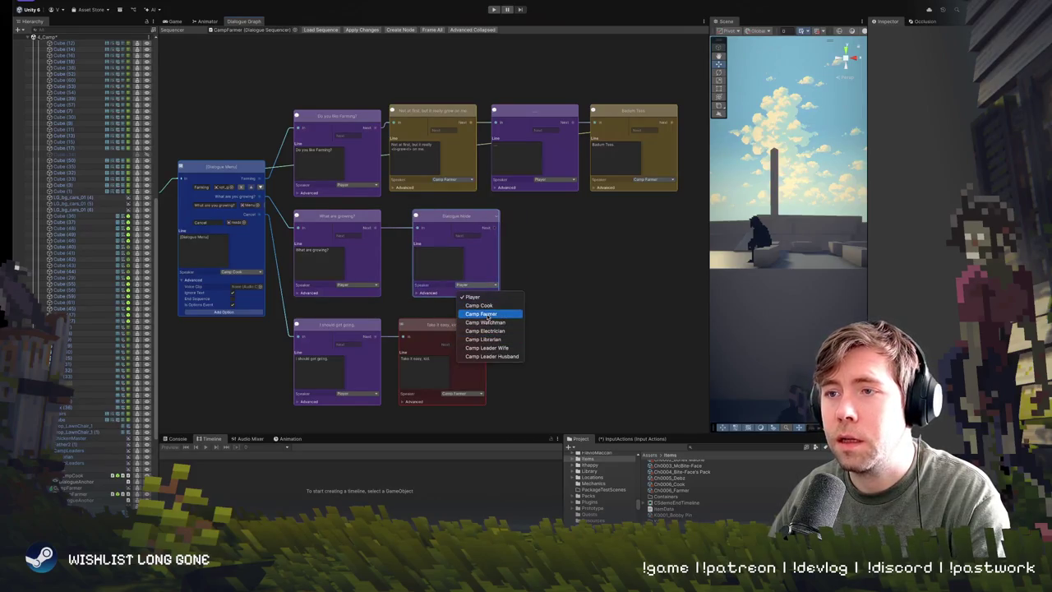
click(483, 314)
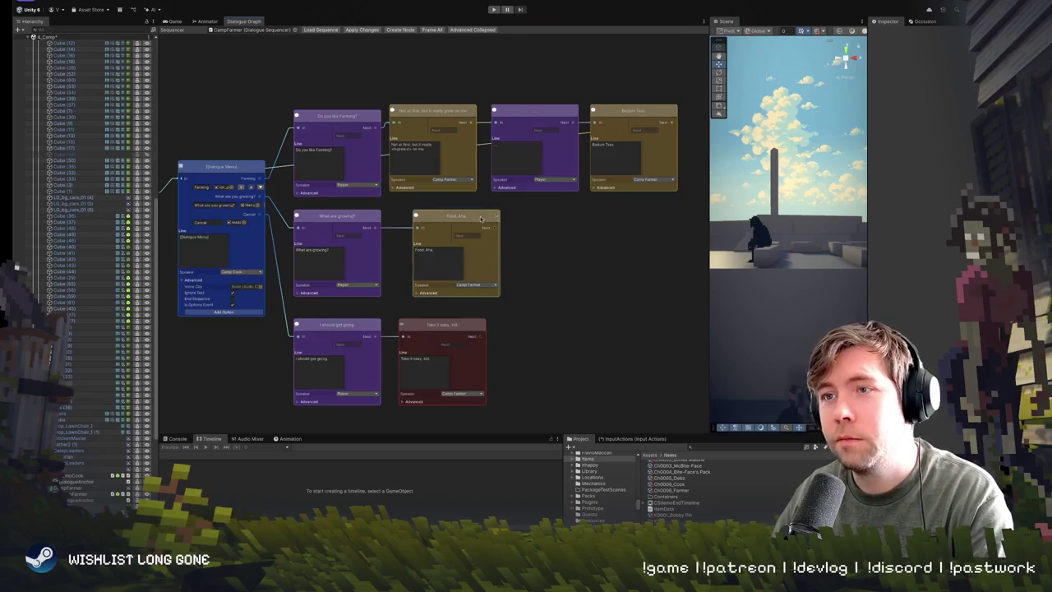
drag(481, 217, 467, 216)
Step: Add a Player '...' node after 'Food, Aha.' and wire it into the conversation
right_click(540, 228)
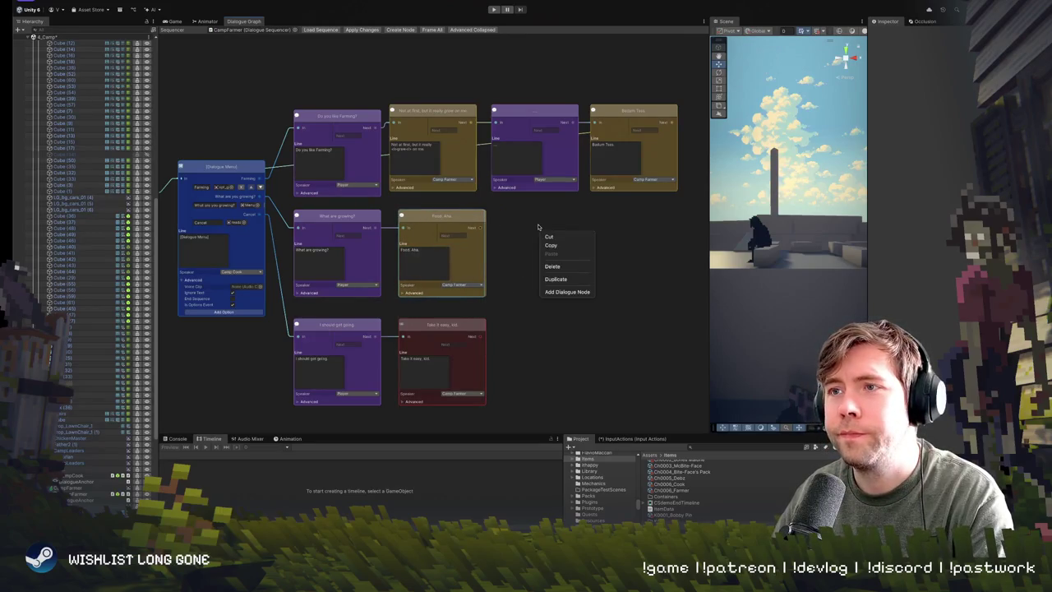
click(402, 216)
right_click(609, 238)
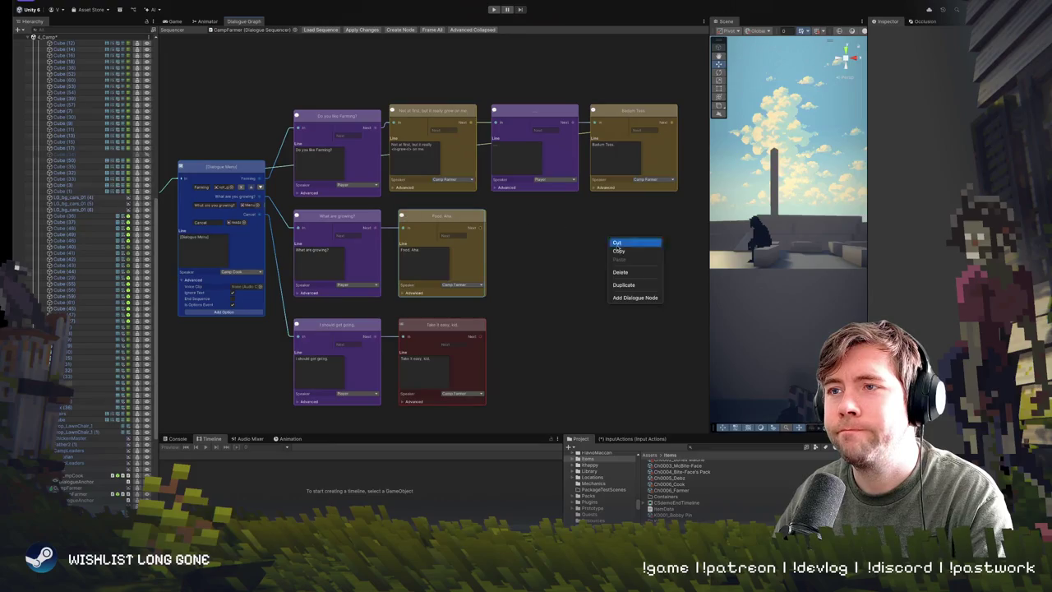
click(648, 297)
drag(609, 225, 452, 216)
drag(538, 217, 534, 218)
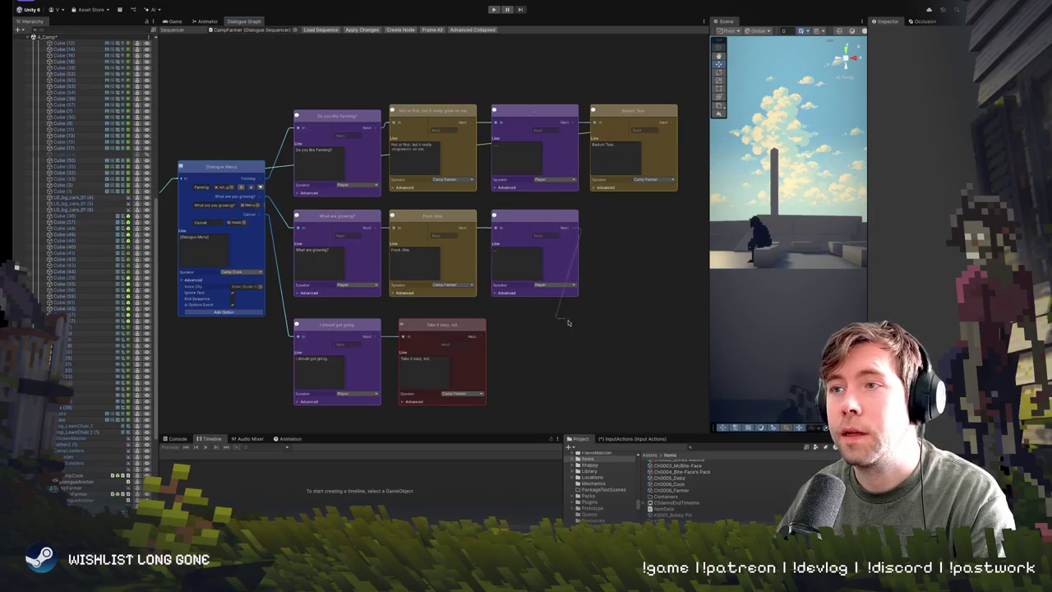
drag(494, 215, 259, 179)
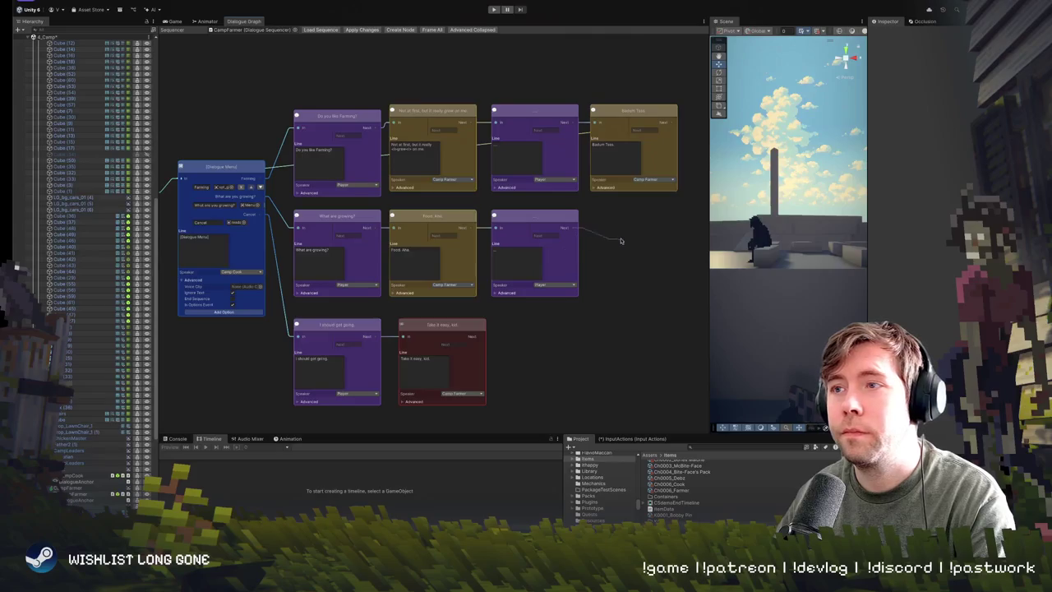
Step: Add a Camp Farmer node for 'Did you need something?' below the player line
right_click(630, 113)
click(625, 237)
drag(622, 228, 404, 222)
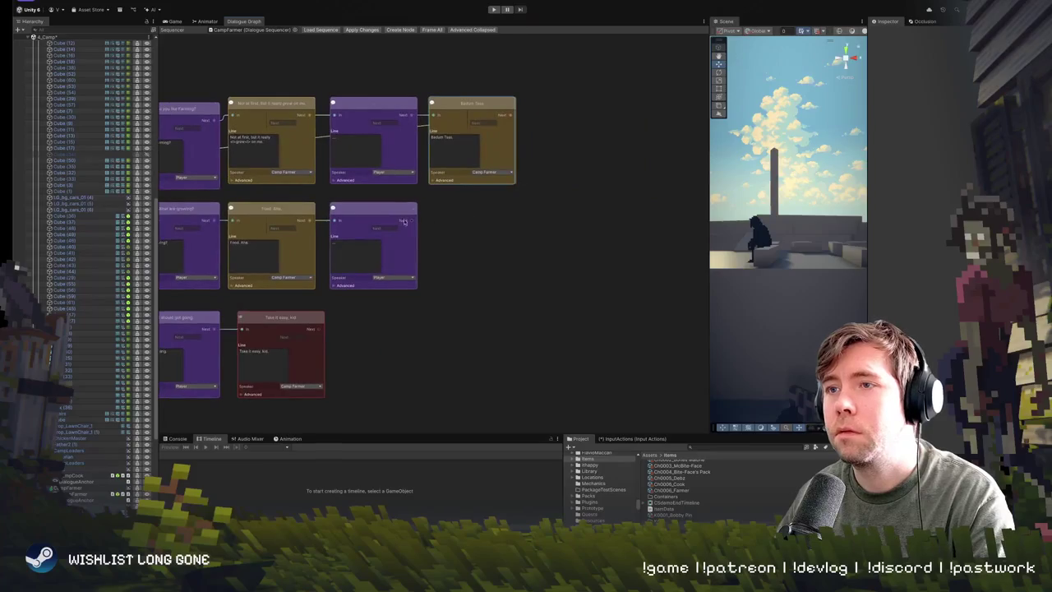
right_click(392, 220)
right_click(476, 228)
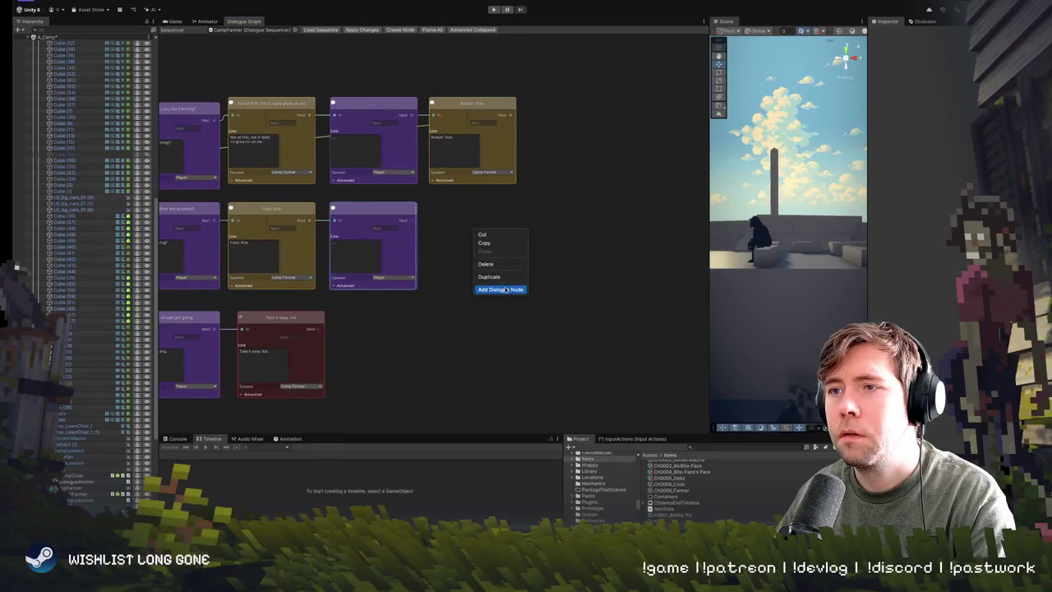
click(504, 289)
drag(506, 238, 464, 236)
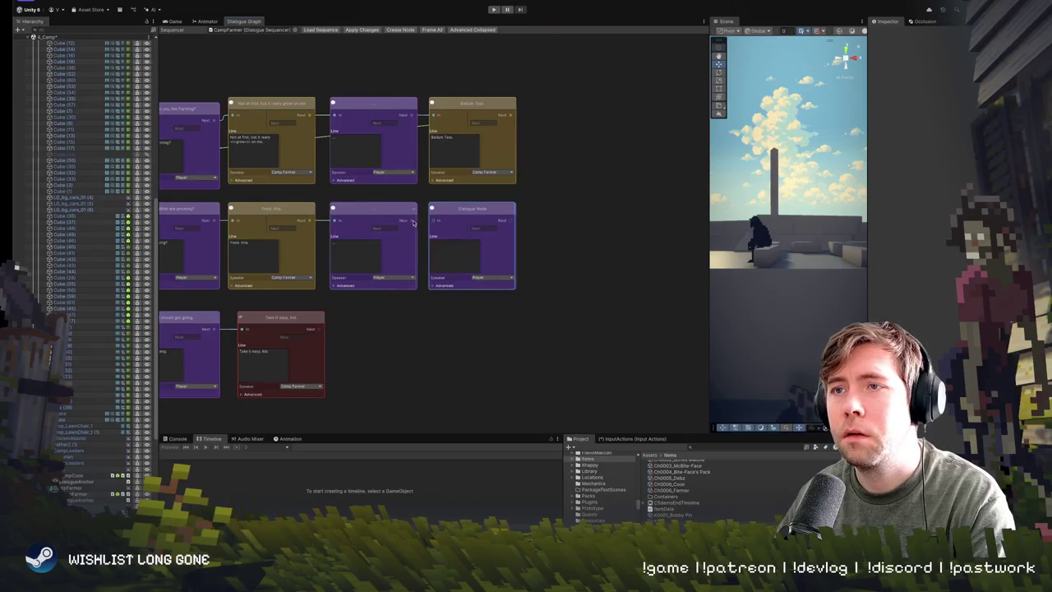
click(493, 277)
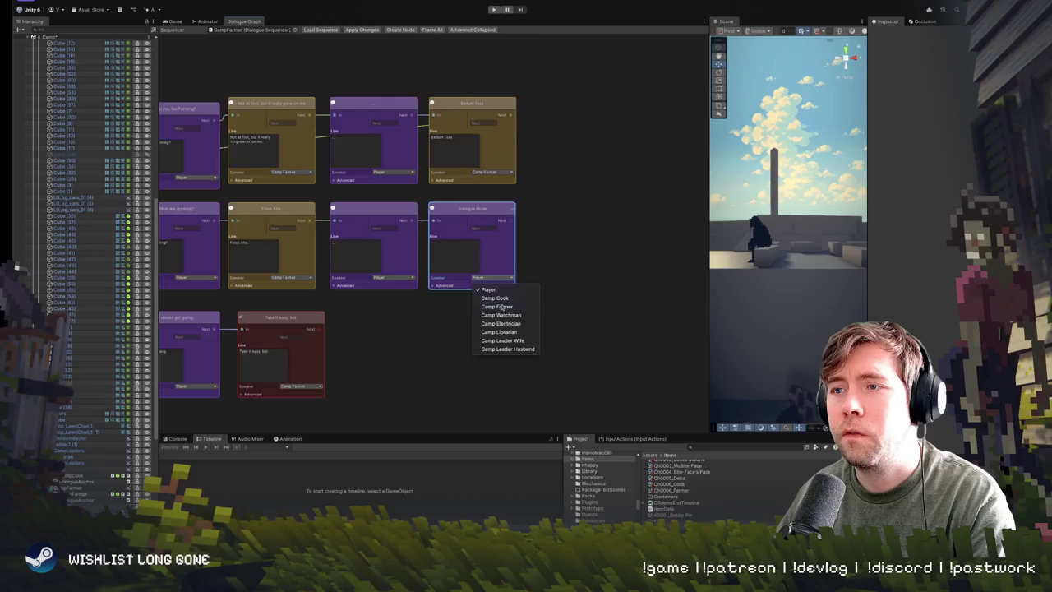
click(497, 305)
Step: Link the 'Did you need something?' line back to the Dialogue Menu node
key(a)
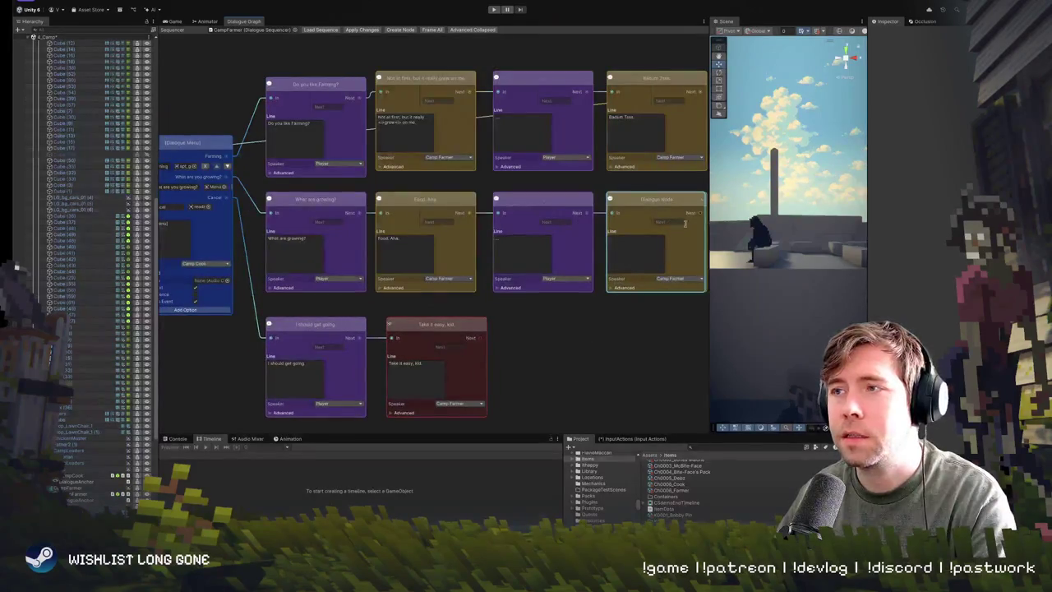
scroll(596, 264, down, 3)
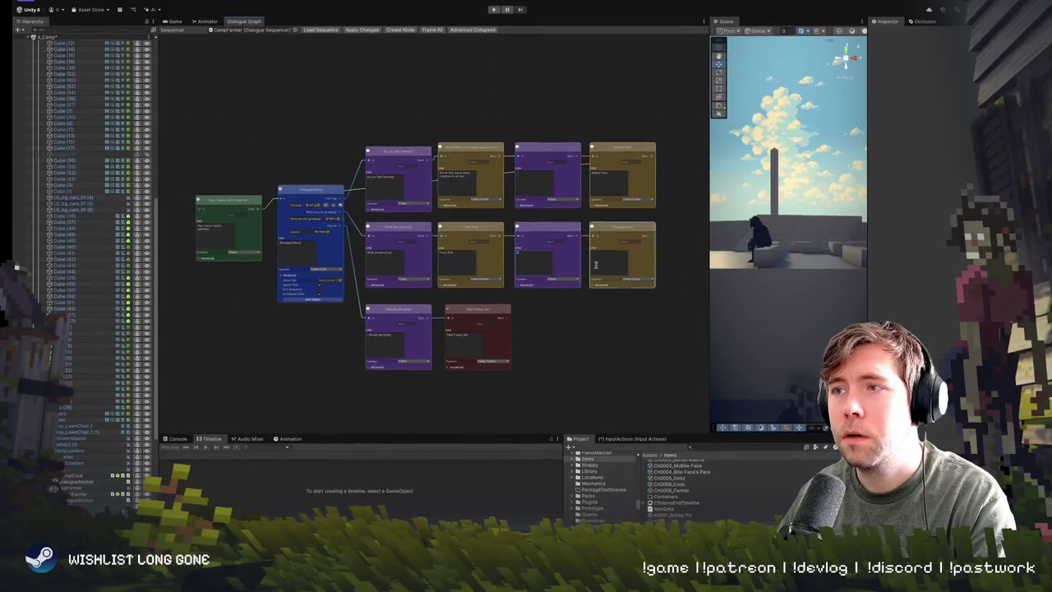
mouse_move(656, 239)
mouse_down()
mouse_move(526, 250)
mouse_move(281, 199)
mouse_up()
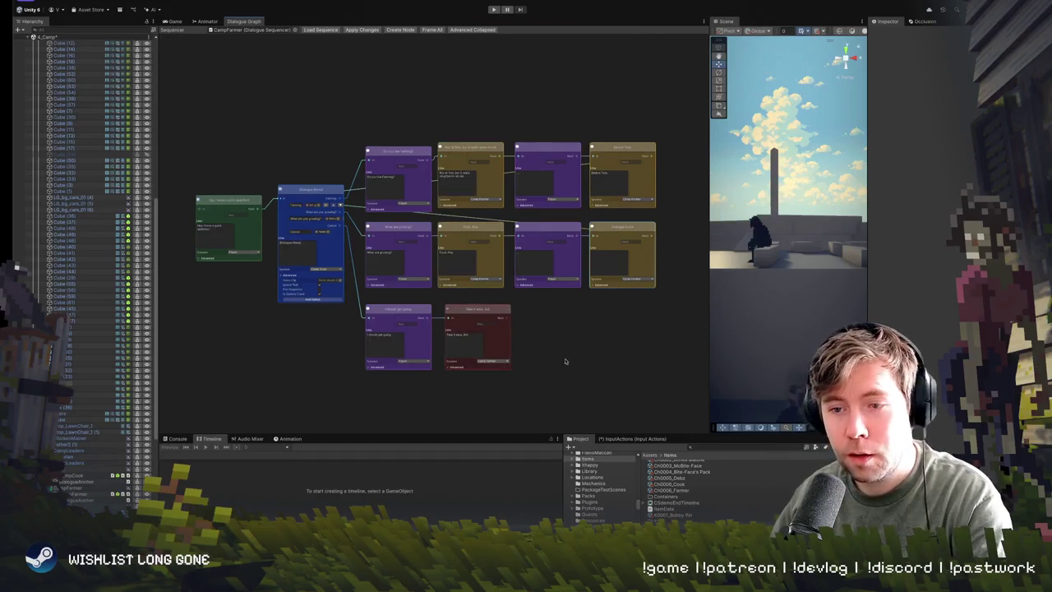
scroll(516, 317, up, 5)
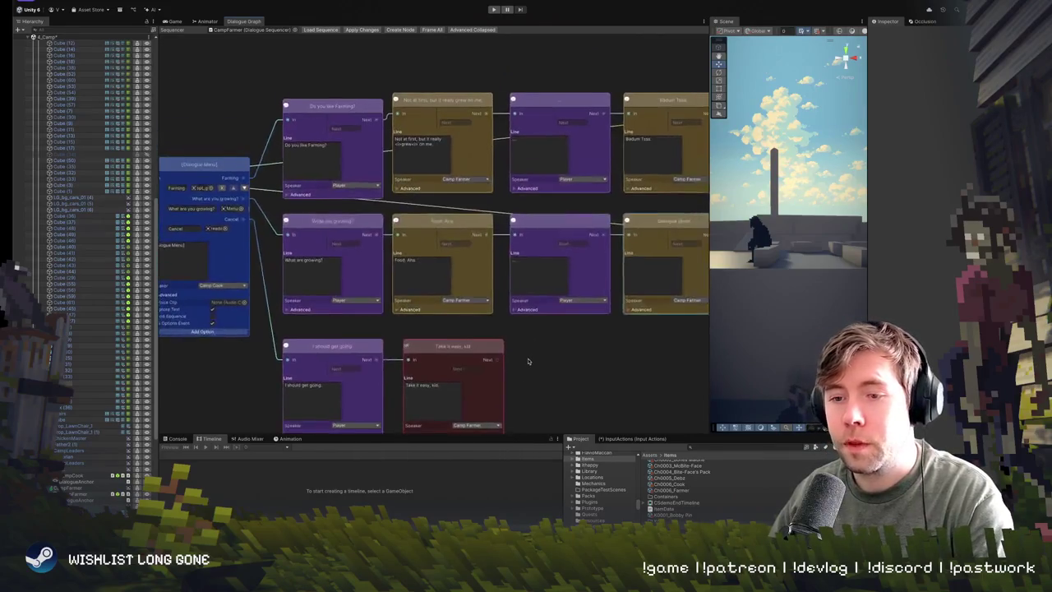
scroll(434, 385, down, 5)
scroll(436, 376, up, 4)
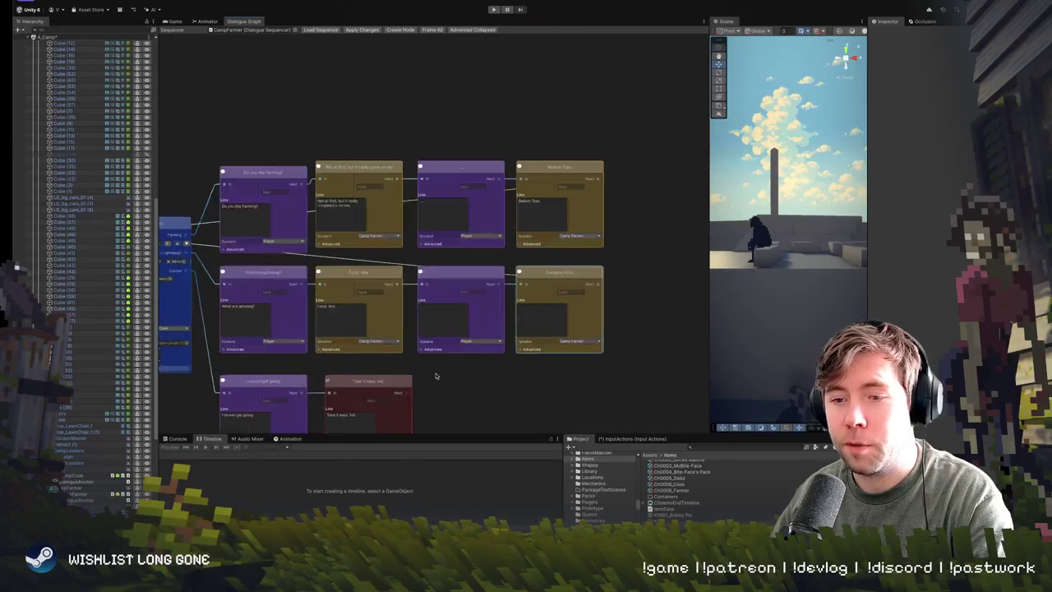
scroll(519, 374, up, 1)
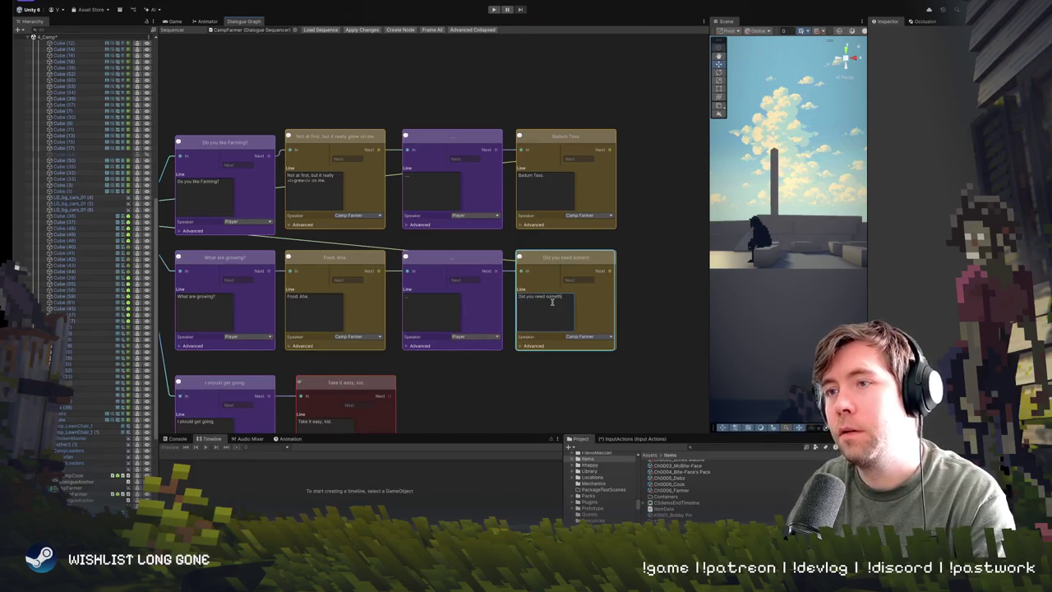
scroll(469, 370, down, 3)
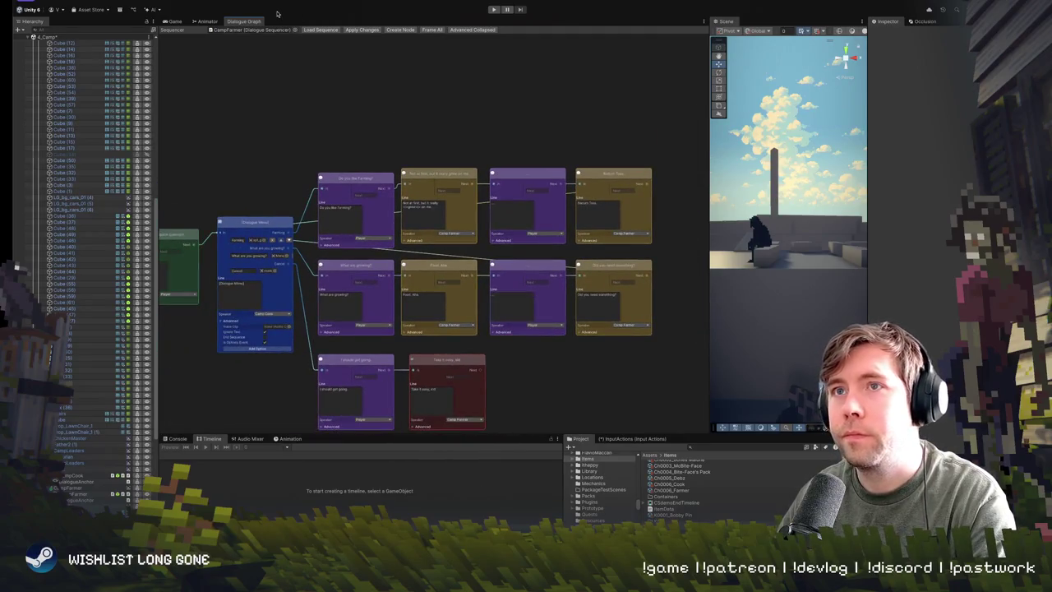
Step: Start play mode and run the character across the rooftops to the NPC
click(493, 9)
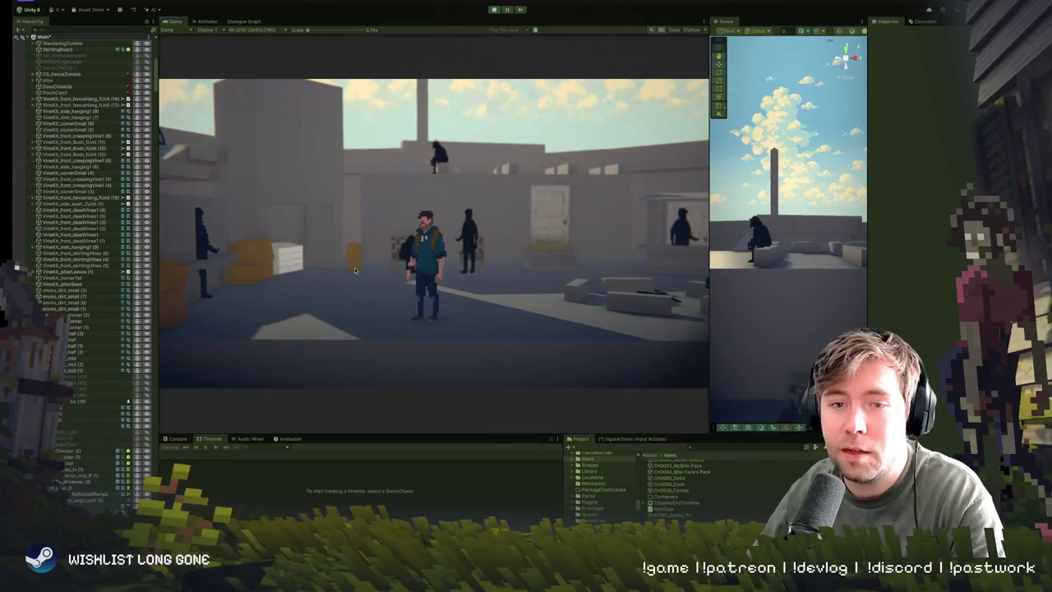
key(d)
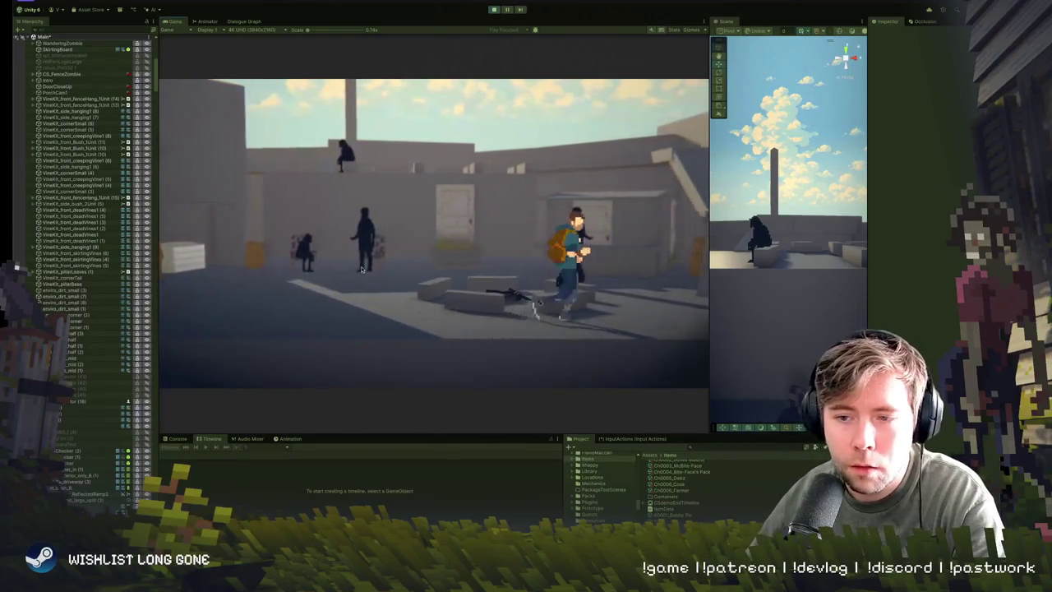
key(s)
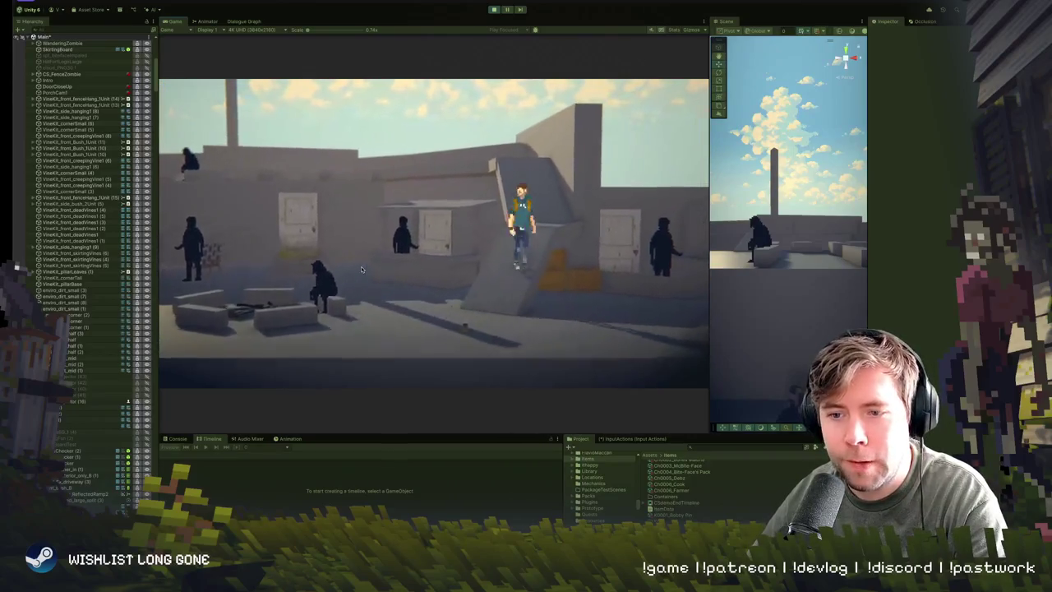
key(d)
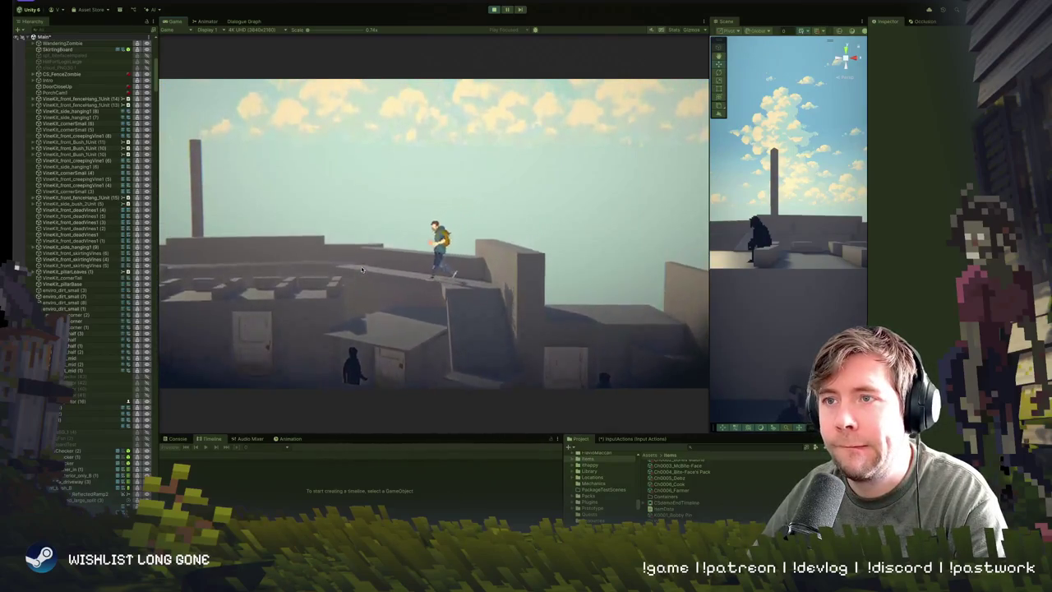
key(a)
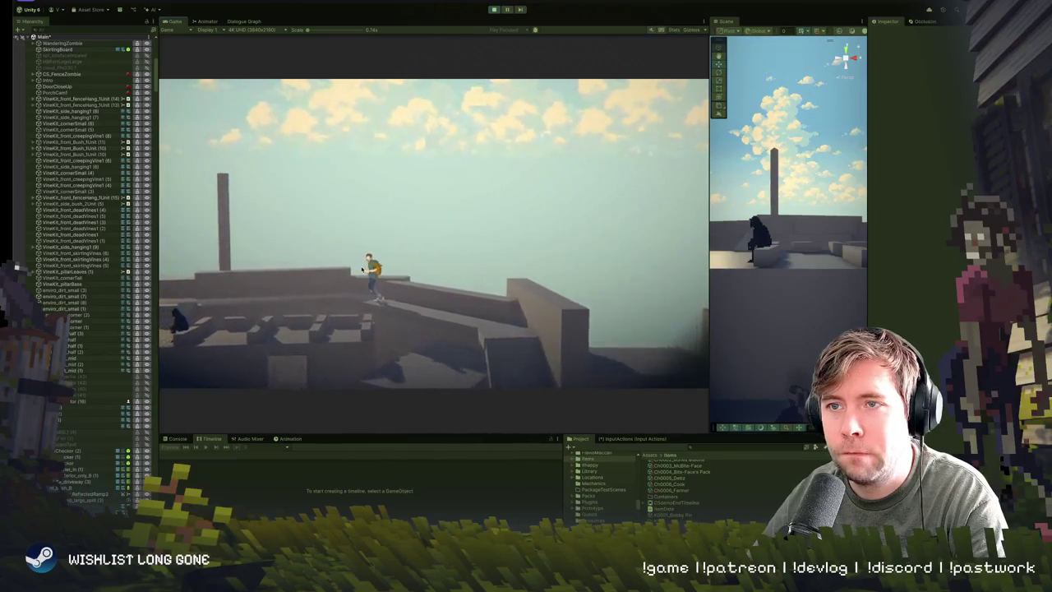
key(a)
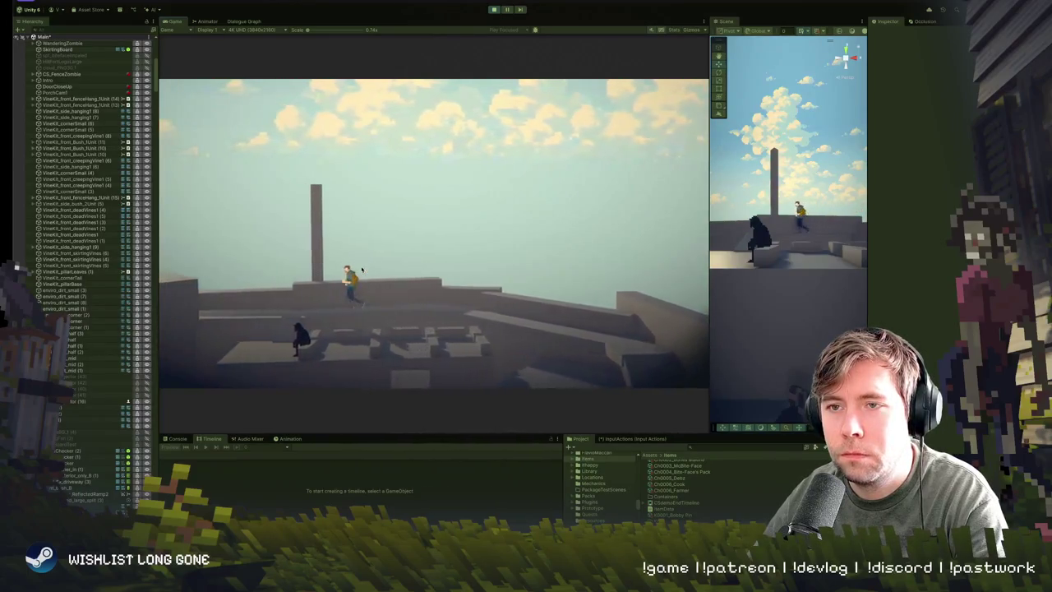
key(s)
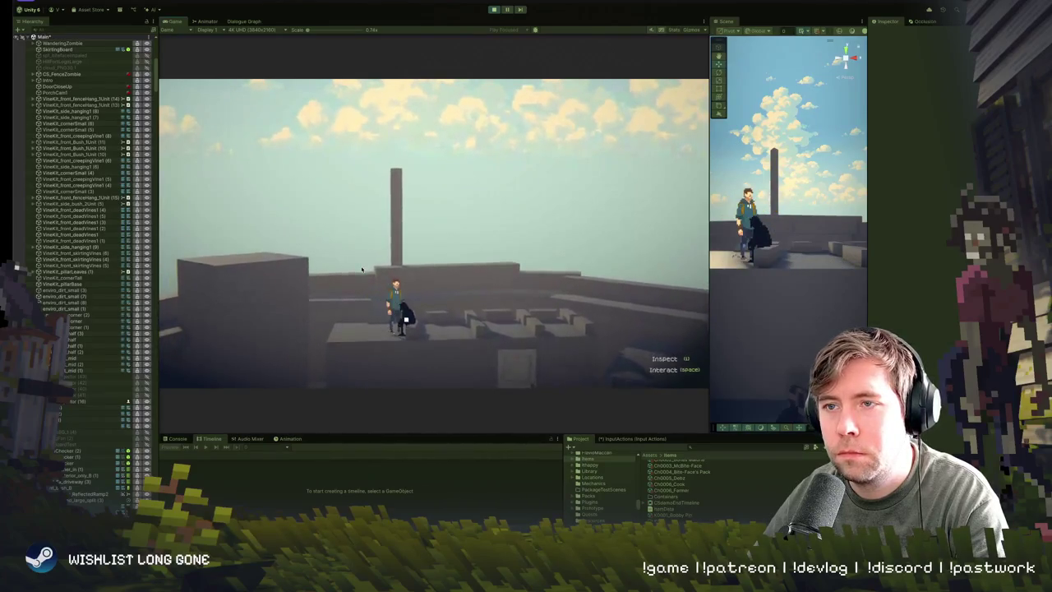
Step: Talk to the farmer, cycle the menu, pick 'What are you growing?' and advance the lines
key(space)
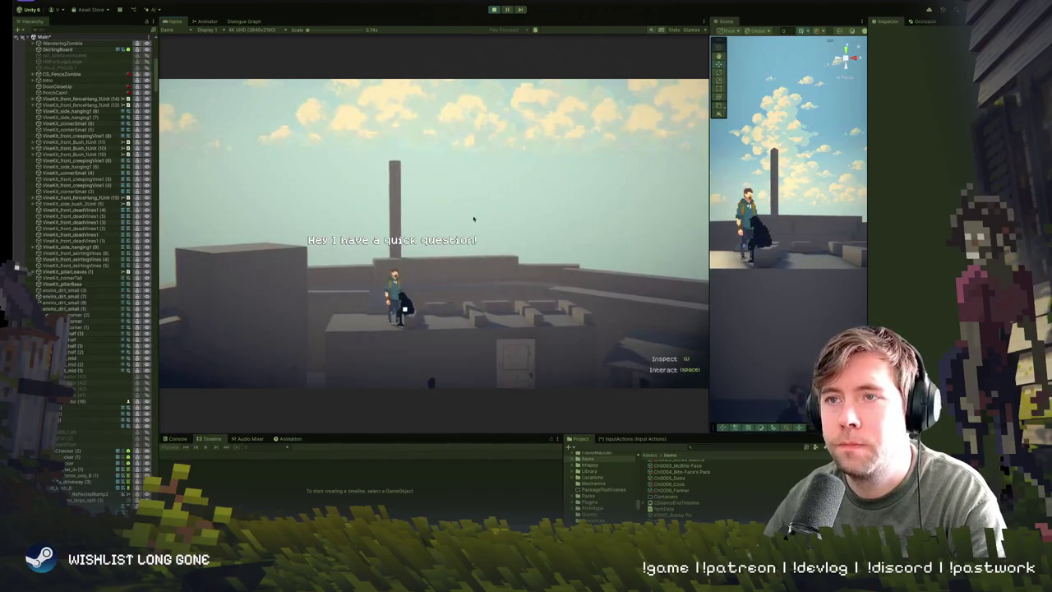
key(space)
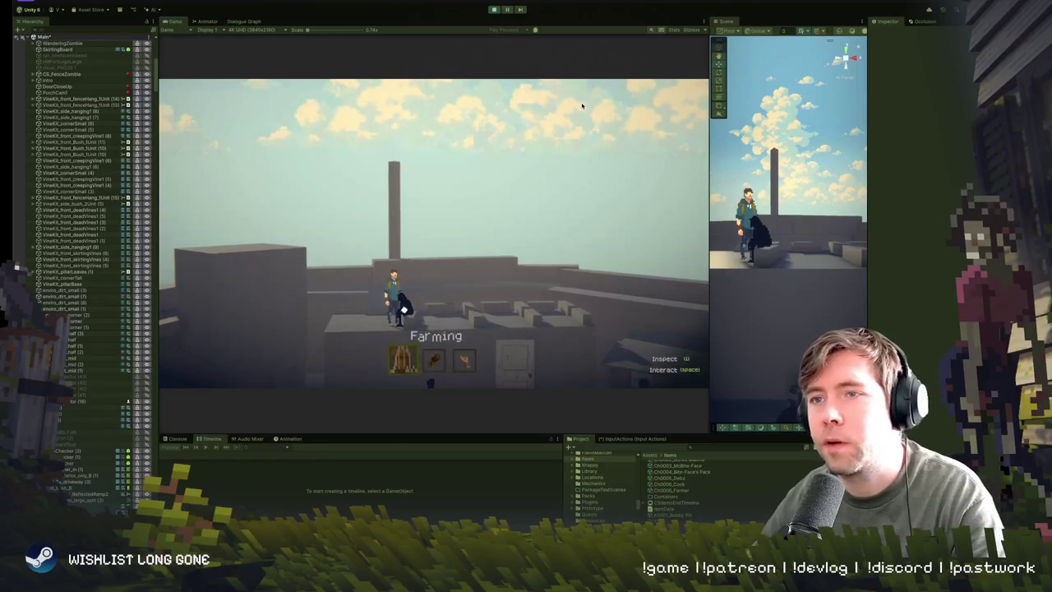
key(d)
key(a)
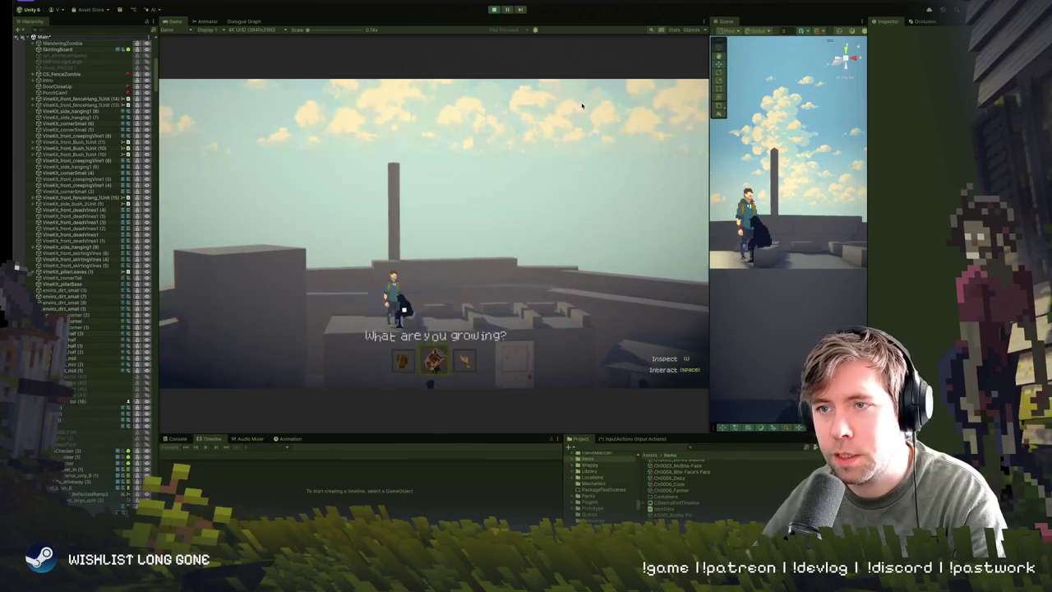
key(d)
key(a)
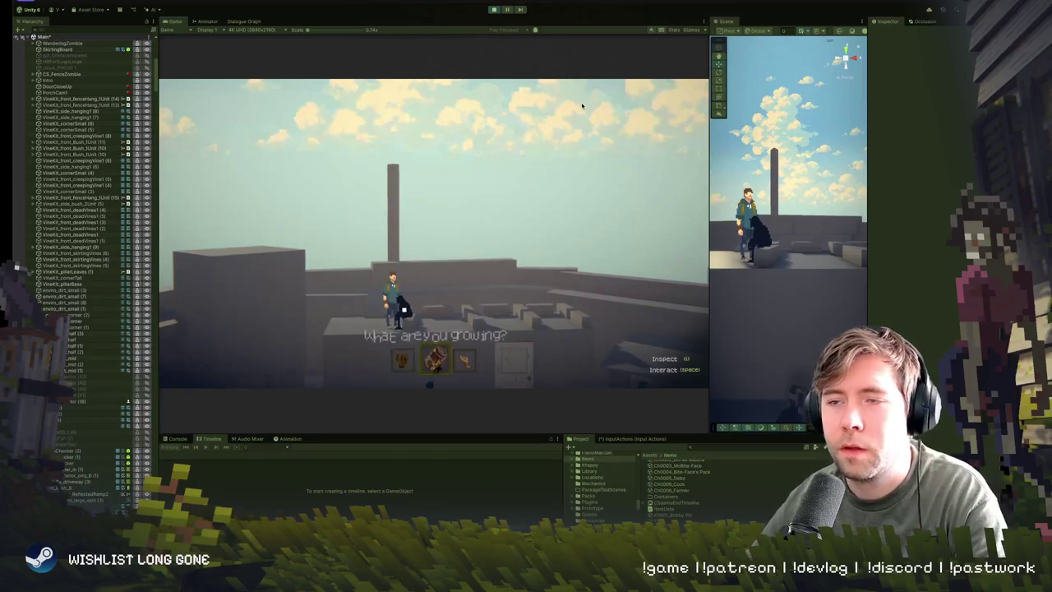
key(space)
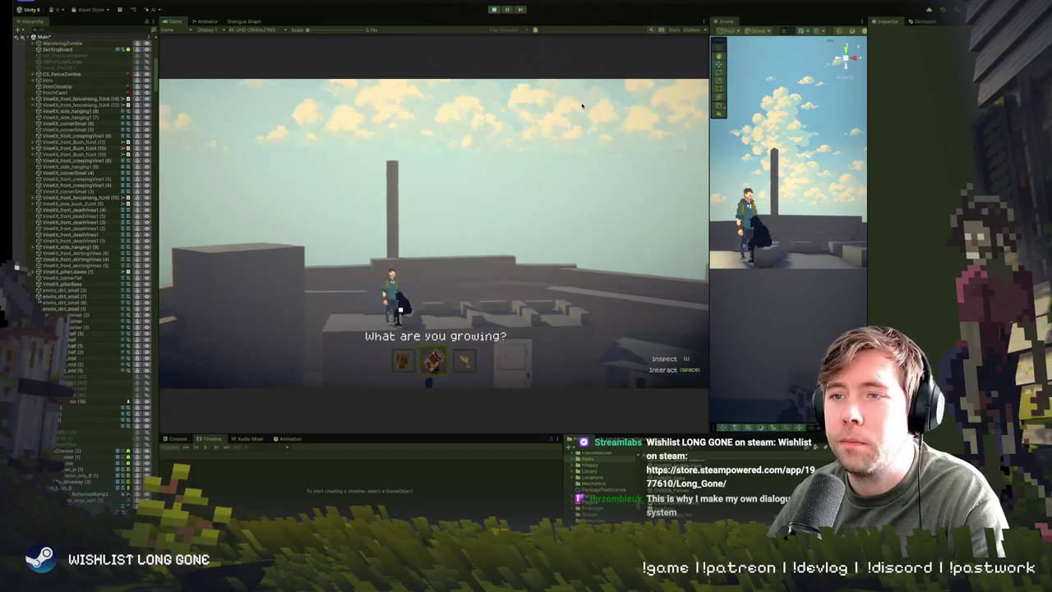
key(space)
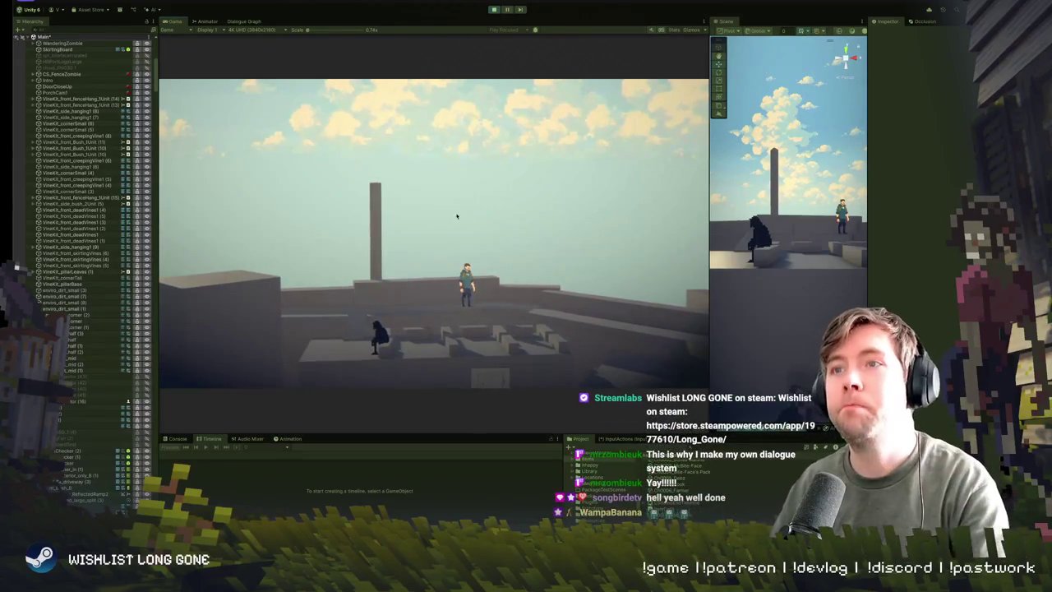
Step: Load the CampFarmer sequence into the Dialogue Graph and frame all its nodes
click(245, 22)
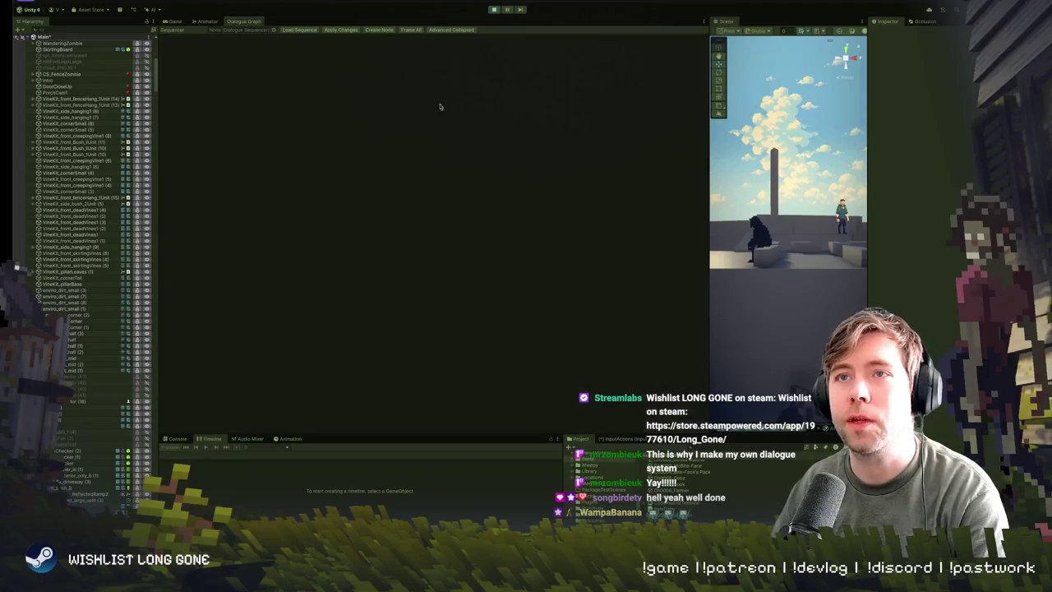
click(273, 30)
double_click(286, 62)
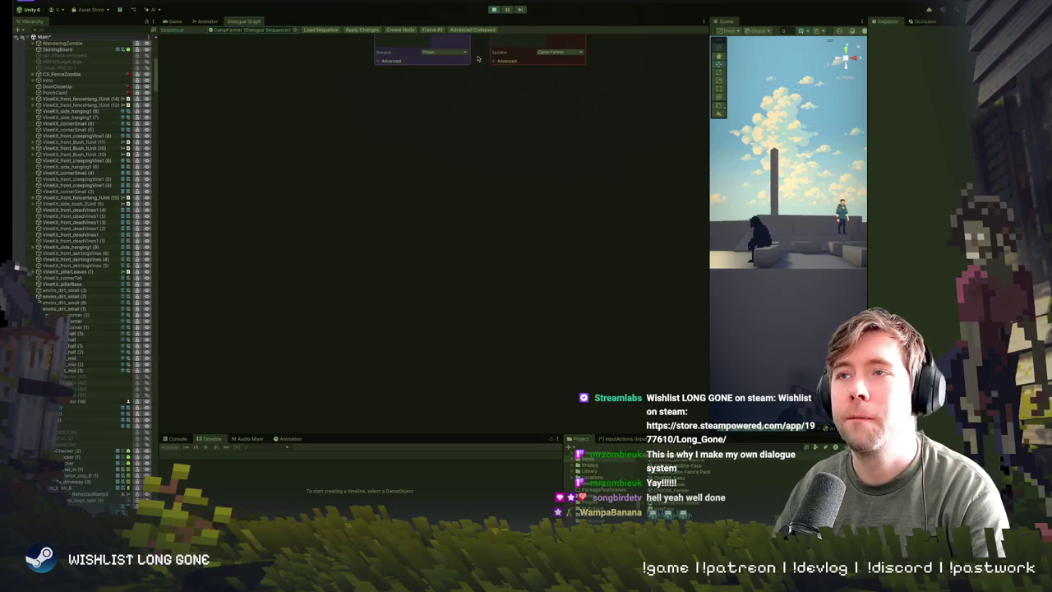
click(433, 31)
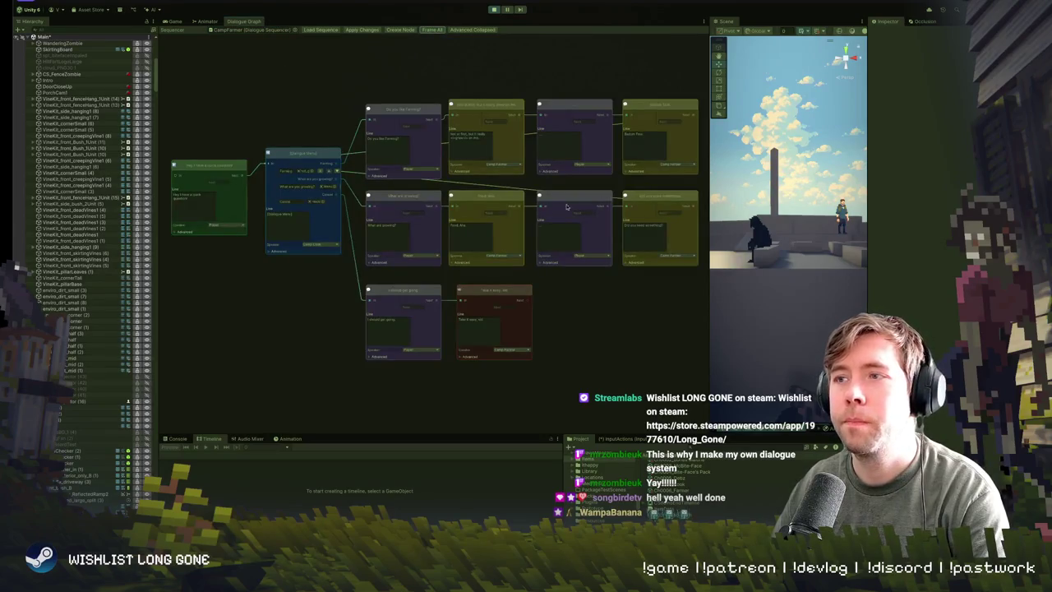
Step: Align the node rows, move the bottom pair down, and switch on Advanced Expanded
scroll(566, 206, down, 6)
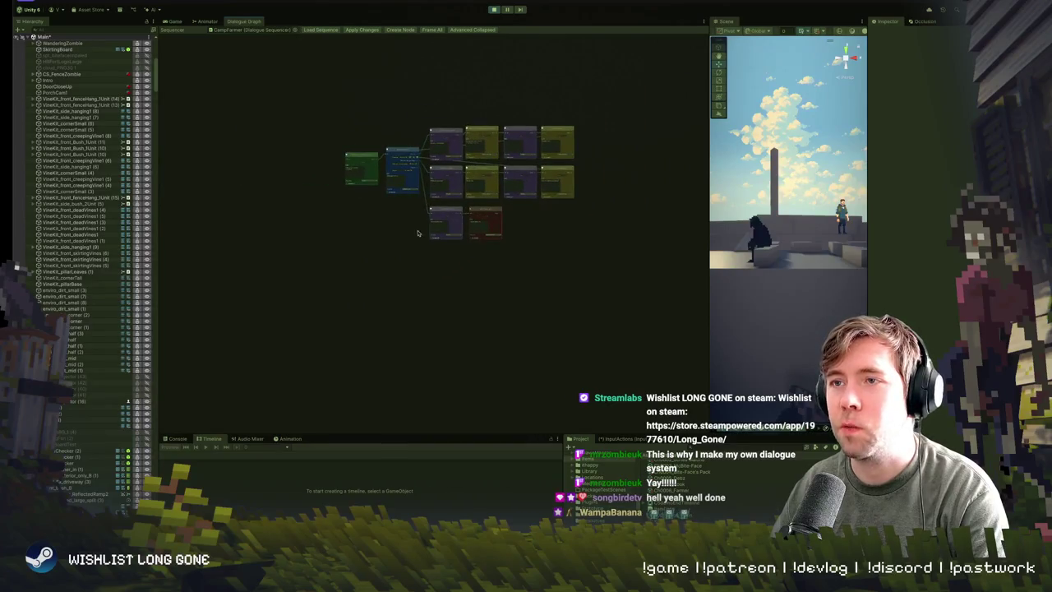
drag(459, 213, 461, 330)
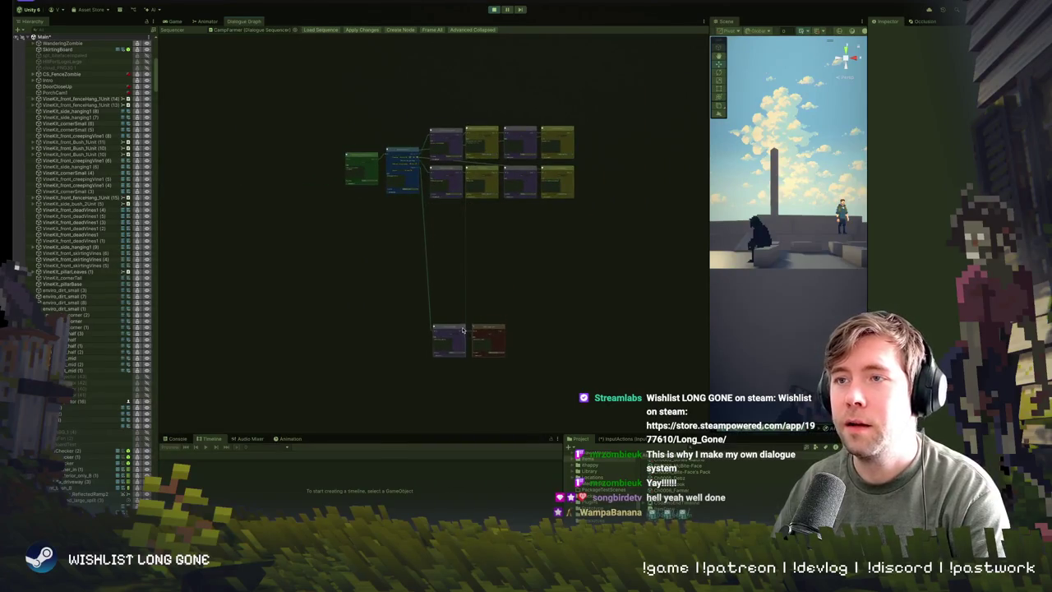
scroll(452, 212, down, 1)
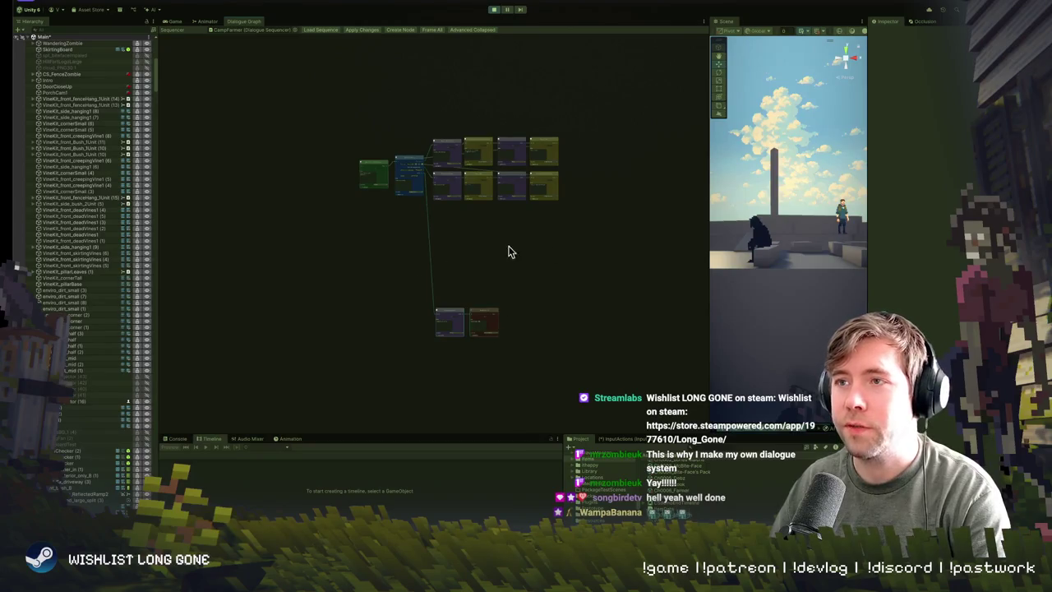
scroll(484, 181, up, 5)
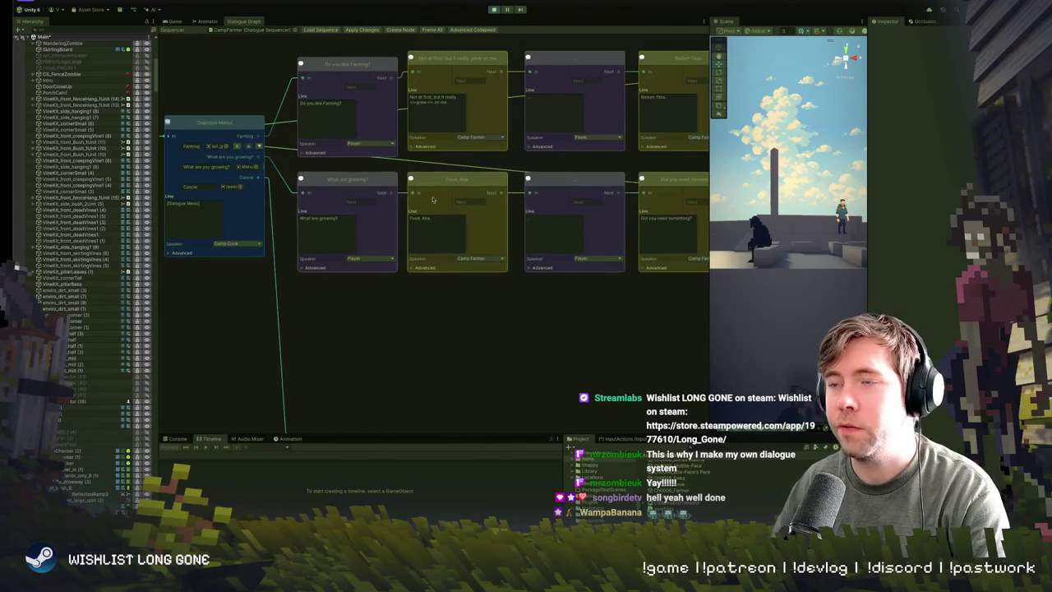
scroll(433, 199, down, 5)
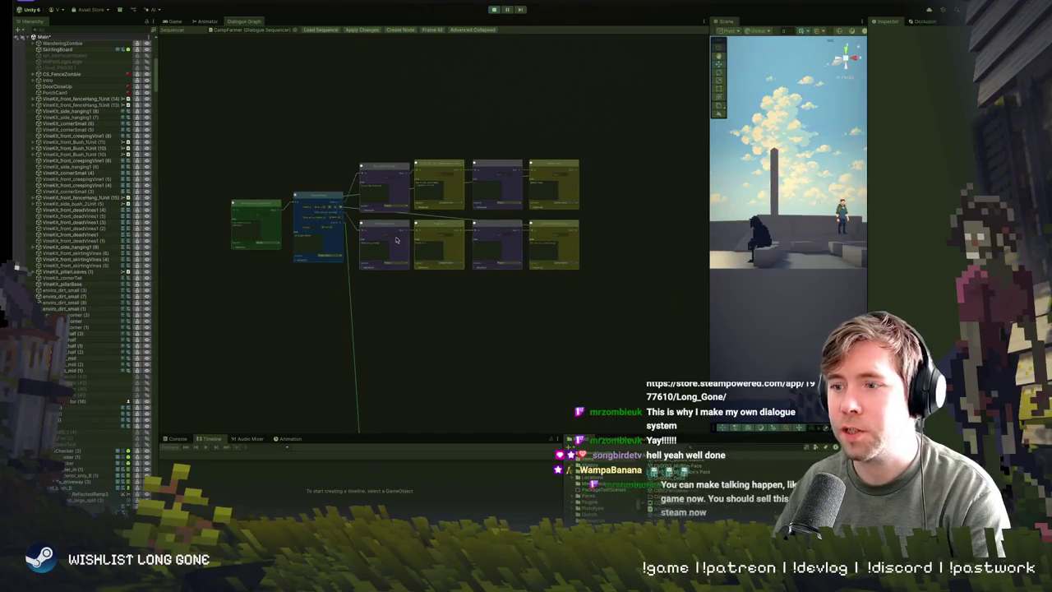
scroll(396, 240, up, 4)
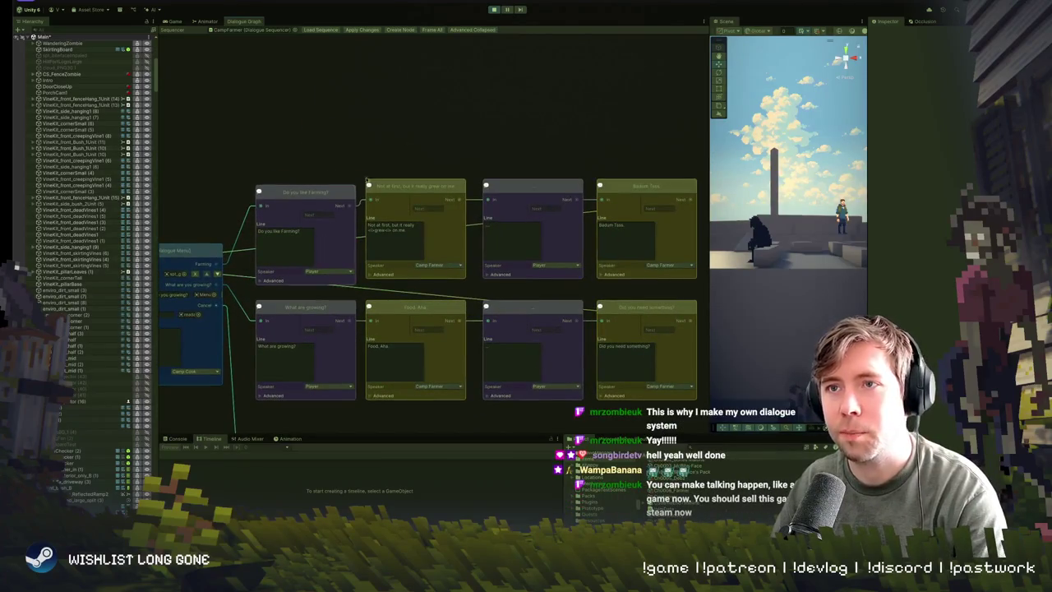
drag(333, 211, 332, 205)
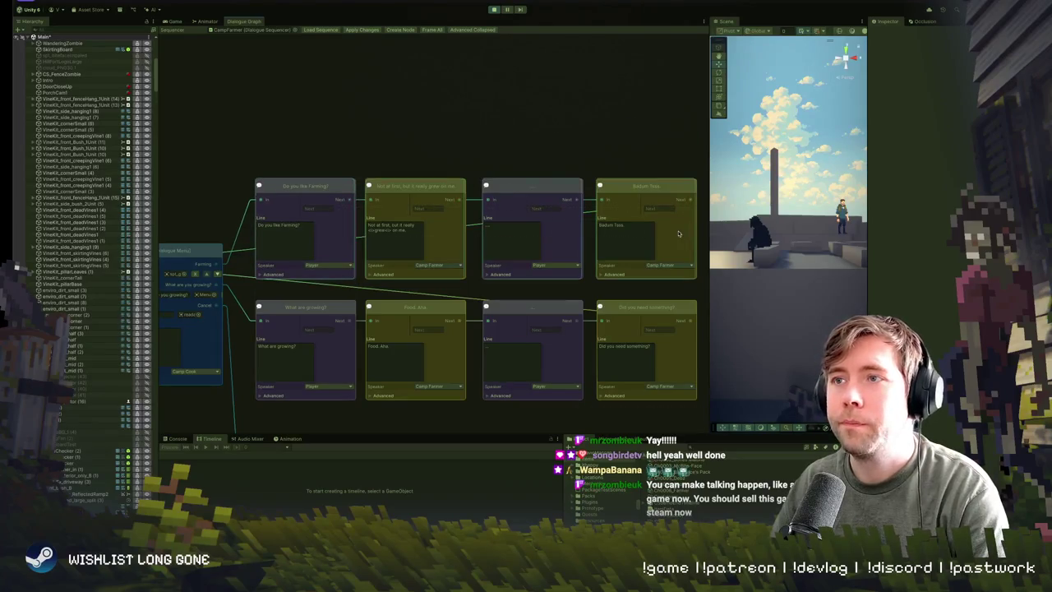
mouse_move(325, 185)
mouse_down()
mouse_move(325, 143)
mouse_move(326, 178)
mouse_up()
click(323, 224)
drag(223, 268, 361, 203)
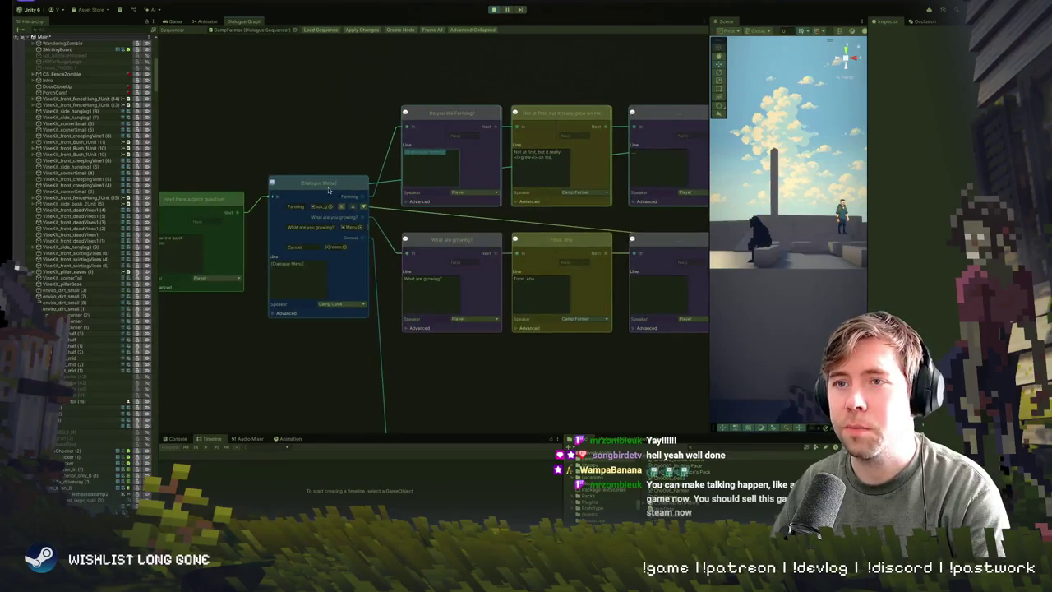
click(475, 30)
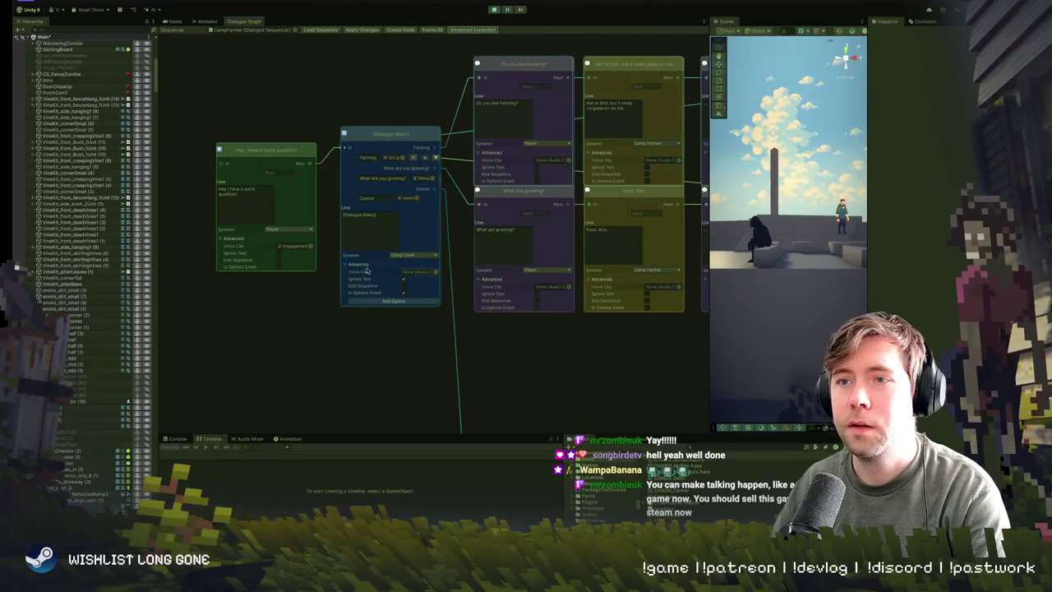
Step: Switch the CampFarmer graph back to Advanced Collapsed, hiding voice clip and end sequence fields
drag(381, 203, 419, 152)
click(473, 30)
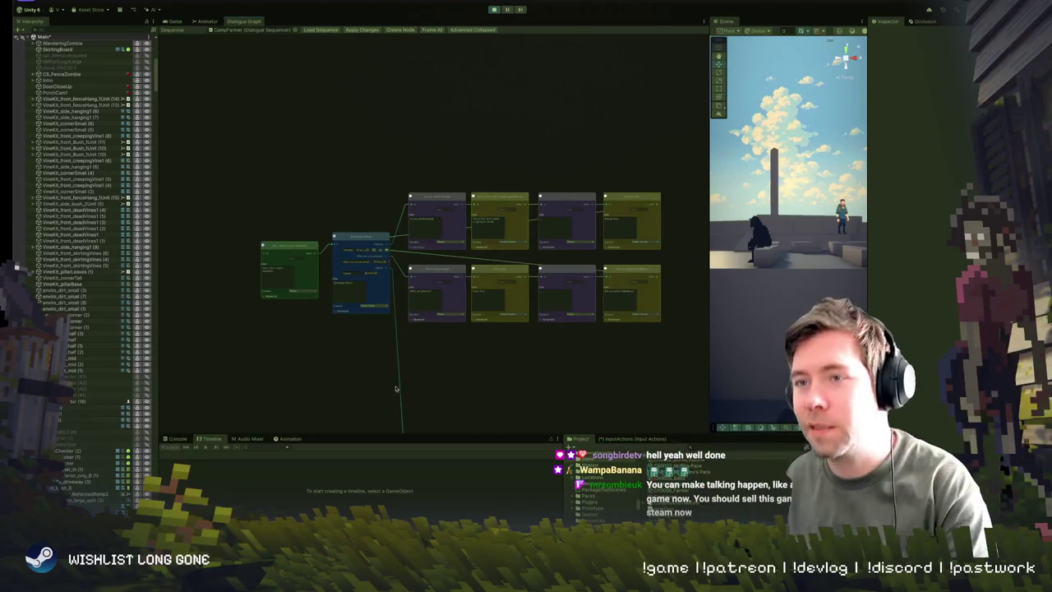
Step: Drag the two distant bottom nodes up to sit just beneath the branch rows
scroll(396, 389, down, 3)
drag(421, 328, 427, 224)
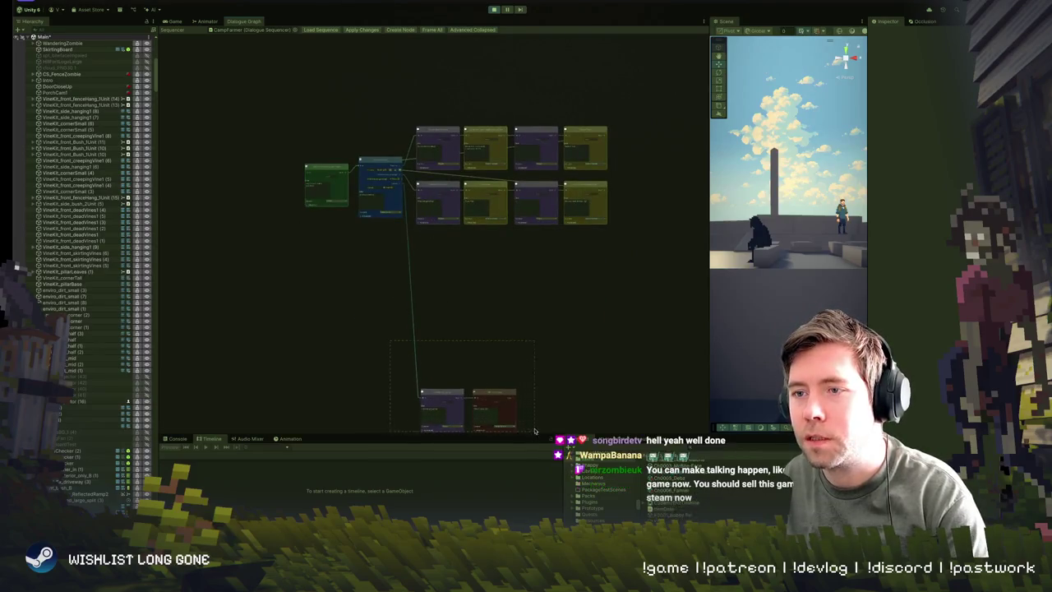
drag(451, 394, 448, 240)
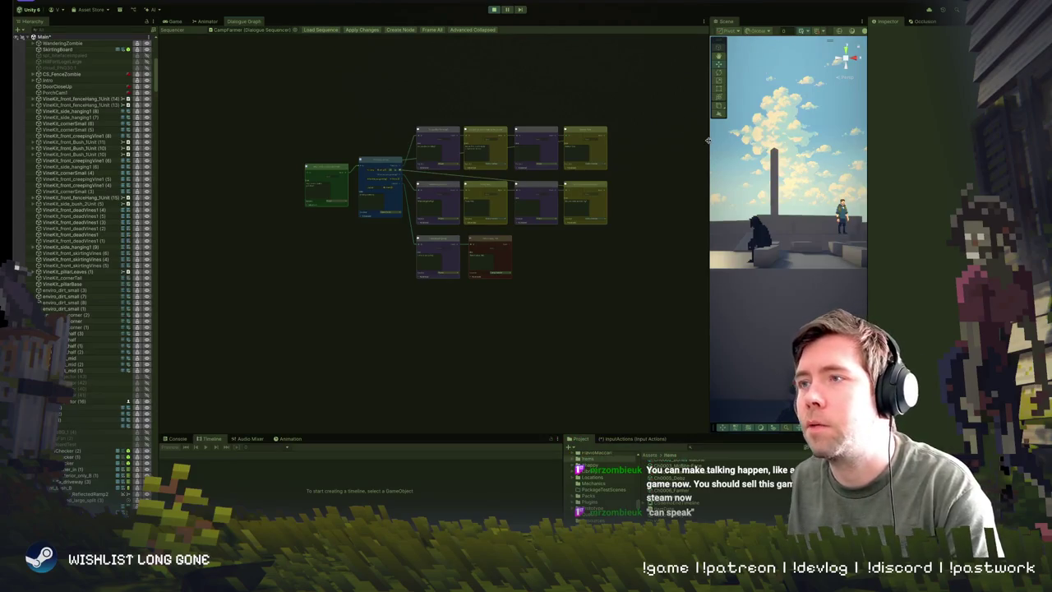
Step: Widen the Scene view over the camp, save with Ctrl+S, and exit play mode
drag(708, 141, 311, 155)
mouse_move(507, 152)
mouse_down()
mouse_move(526, 204)
mouse_move(542, 168)
mouse_up()
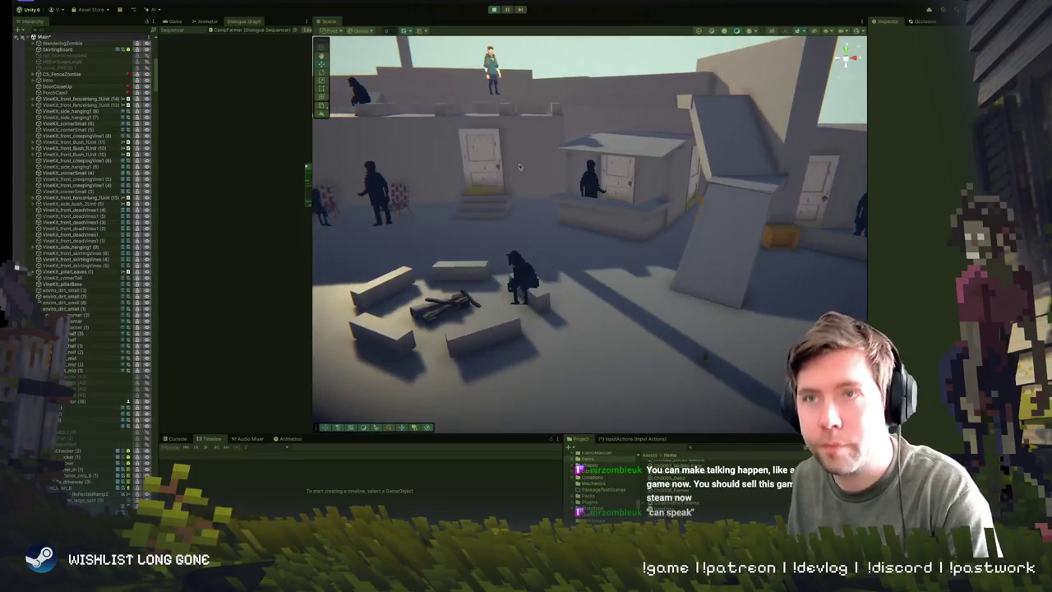
key(ctrl+s)
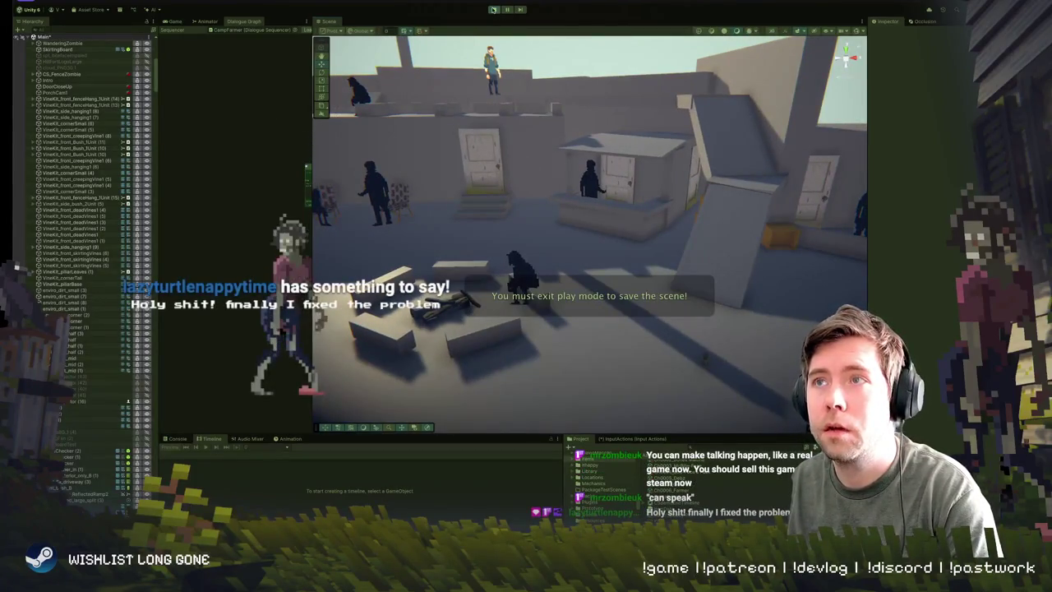
click(493, 9)
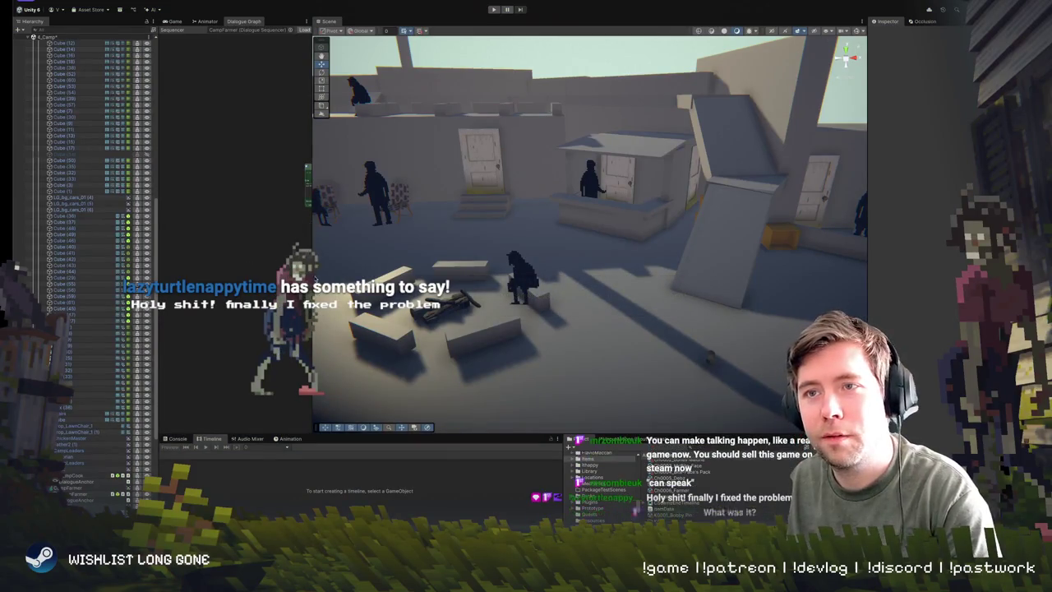
Step: Widen the Dialogue Graph panel and zoom so the Dialogue Menu and branch rows are readable
mouse_move(312, 247)
mouse_down()
mouse_move(517, 246)
mouse_move(505, 246)
mouse_up()
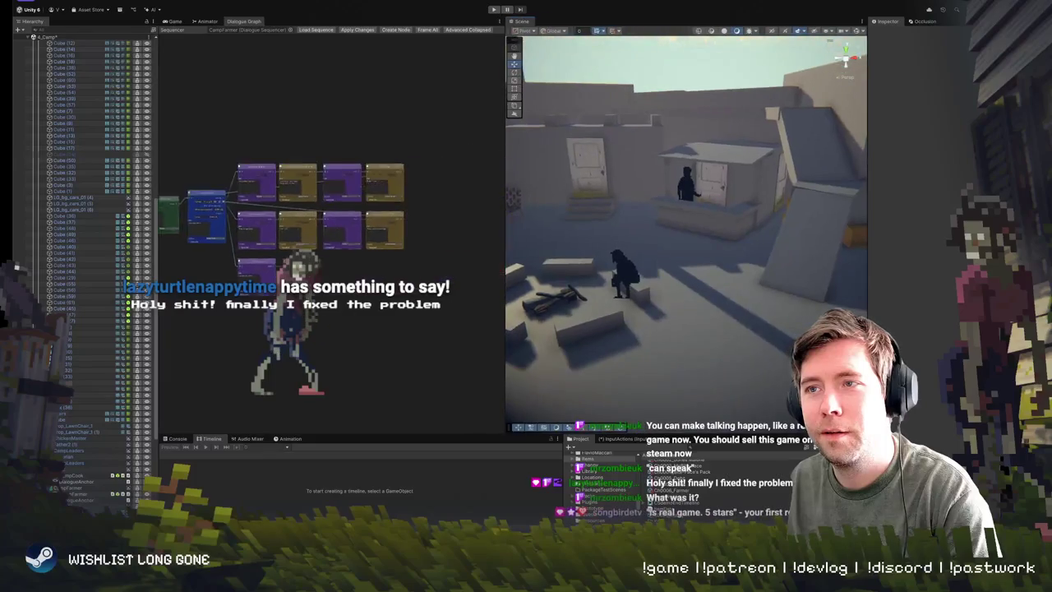
scroll(372, 306, up, 3)
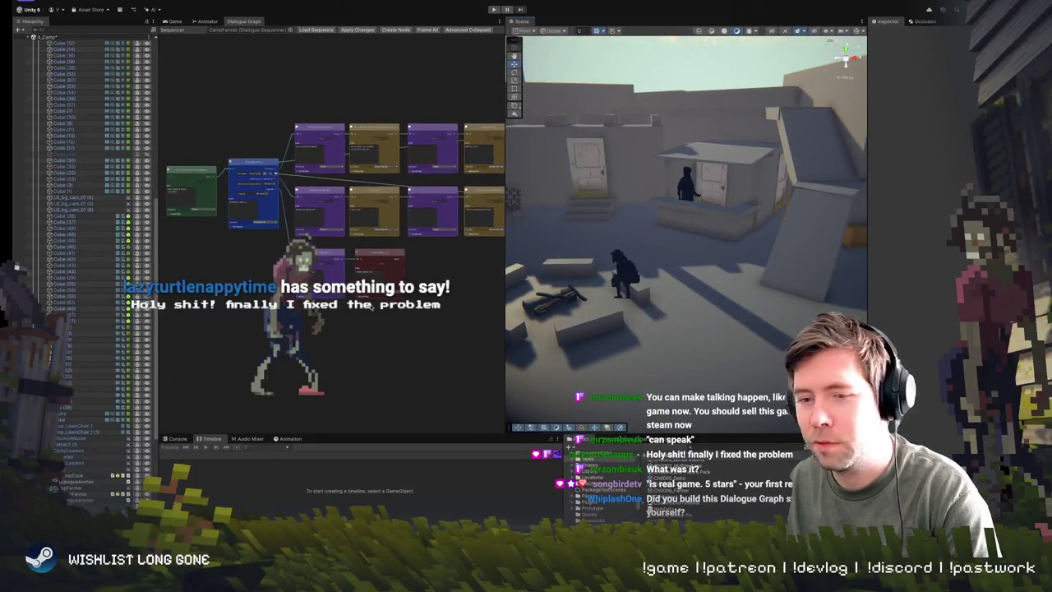
scroll(330, 296, up, 2)
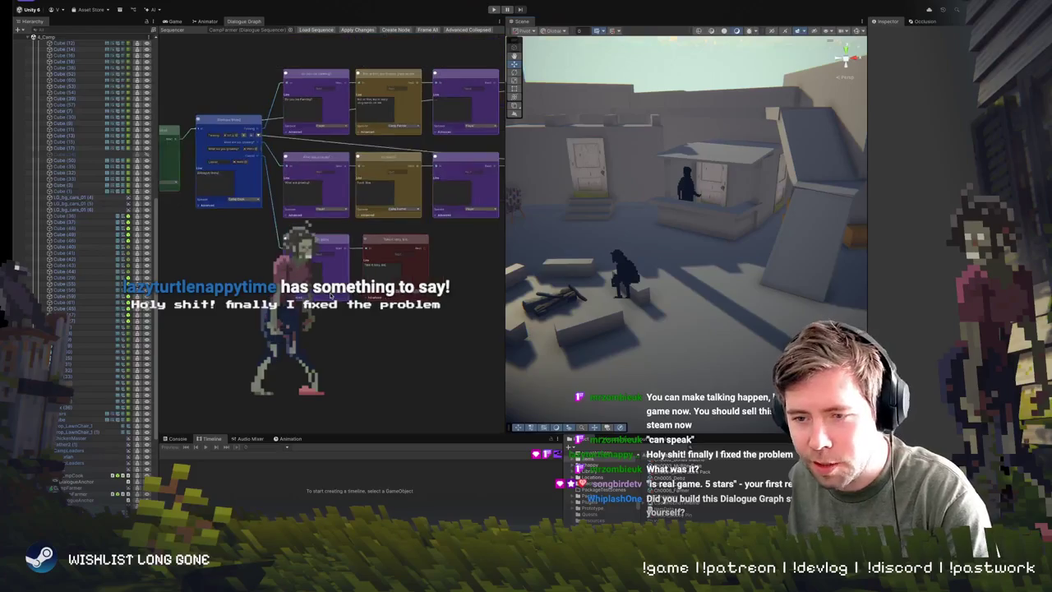
scroll(330, 296, down, 5)
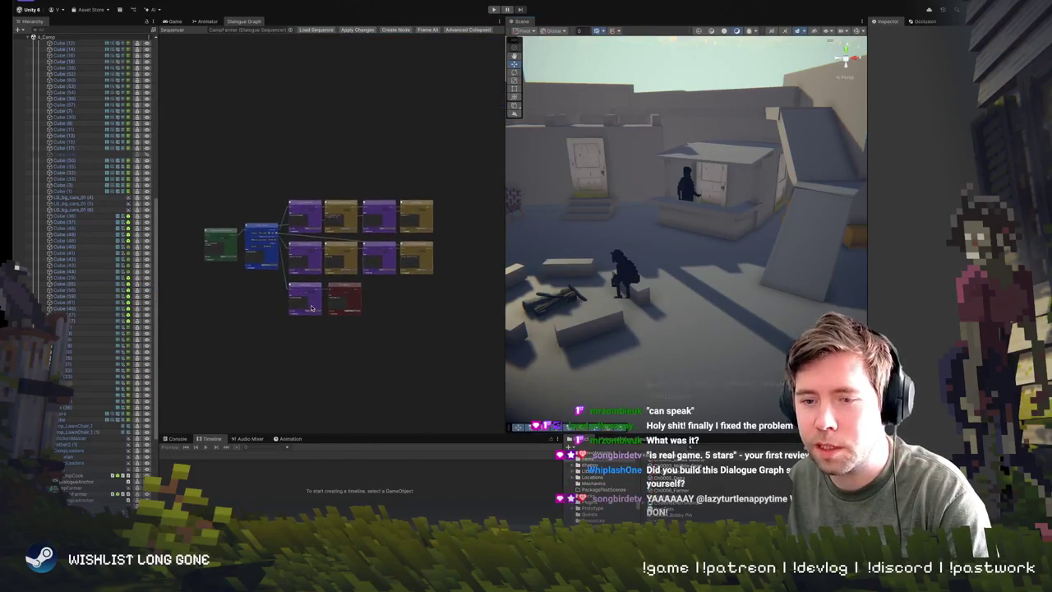
scroll(399, 295, down, 1)
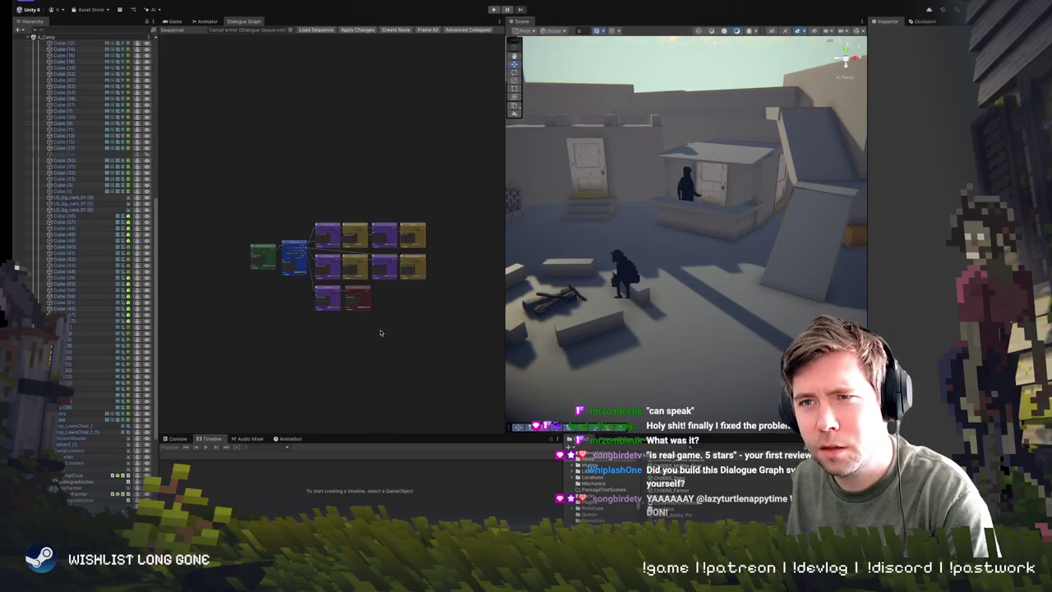
scroll(362, 304, up, 4)
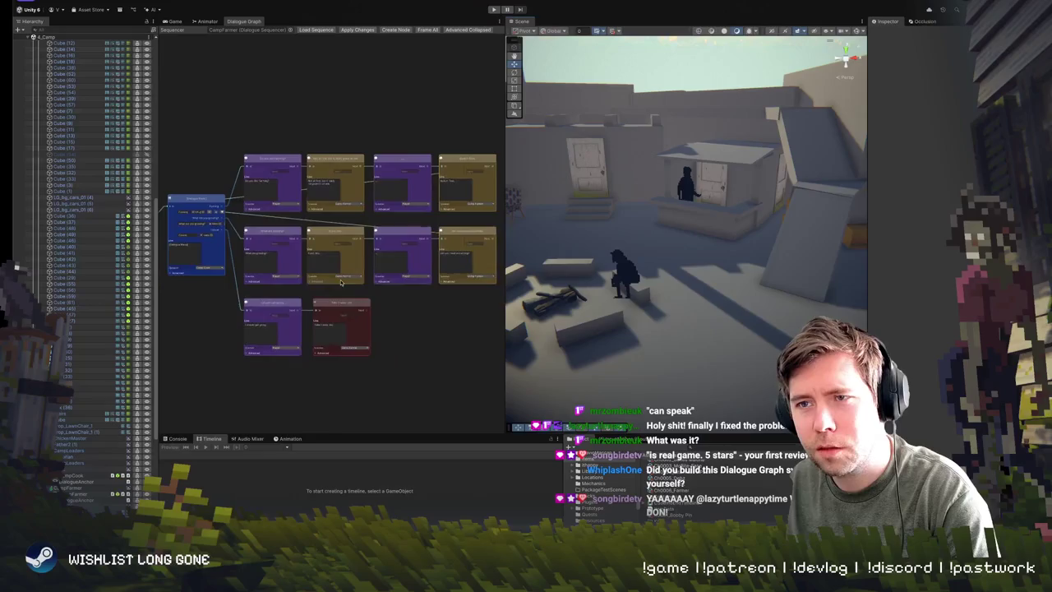
drag(650, 238, 635, 236)
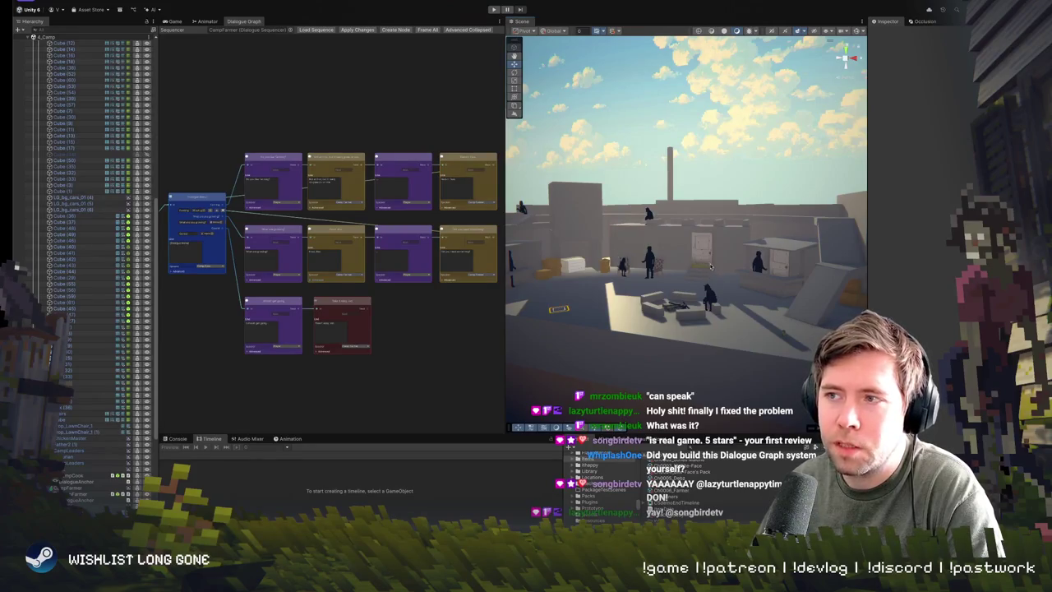
Step: Recentre the dialogue graph and fly the Scene camera to the characters by the wall and door
key(w)
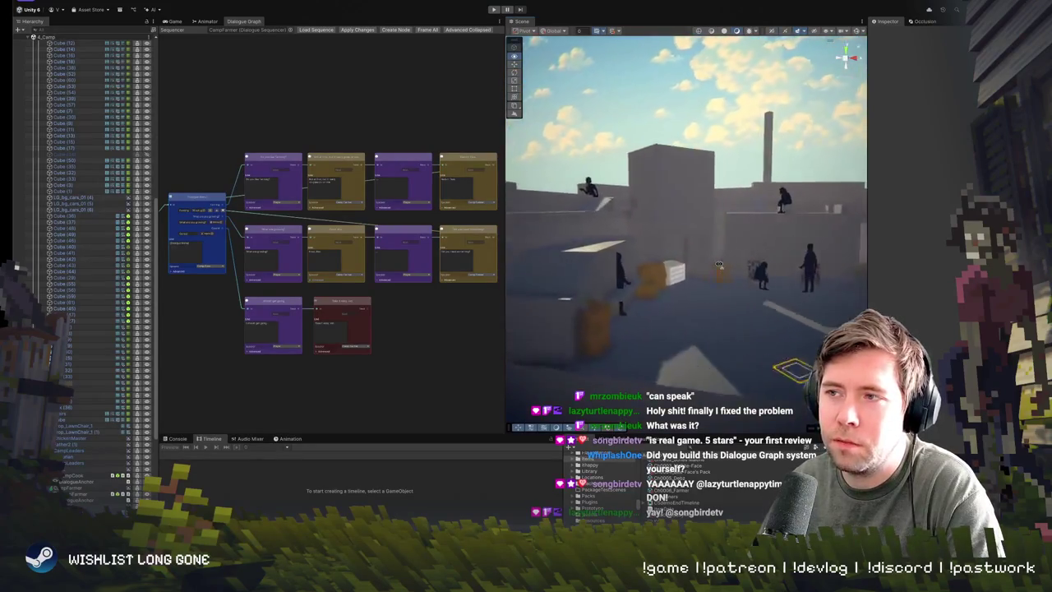
key(w)
scroll(359, 264, down, 2)
scroll(362, 255, up, 1)
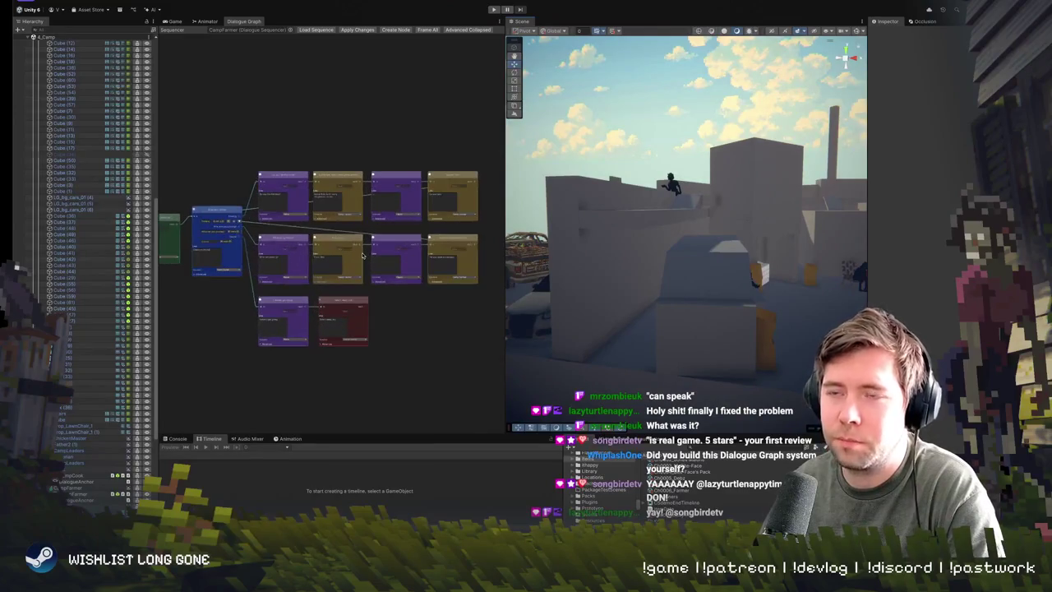
mouse_move(361, 256)
mouse_down()
mouse_move(384, 258)
mouse_move(366, 274)
mouse_move(401, 274)
mouse_up()
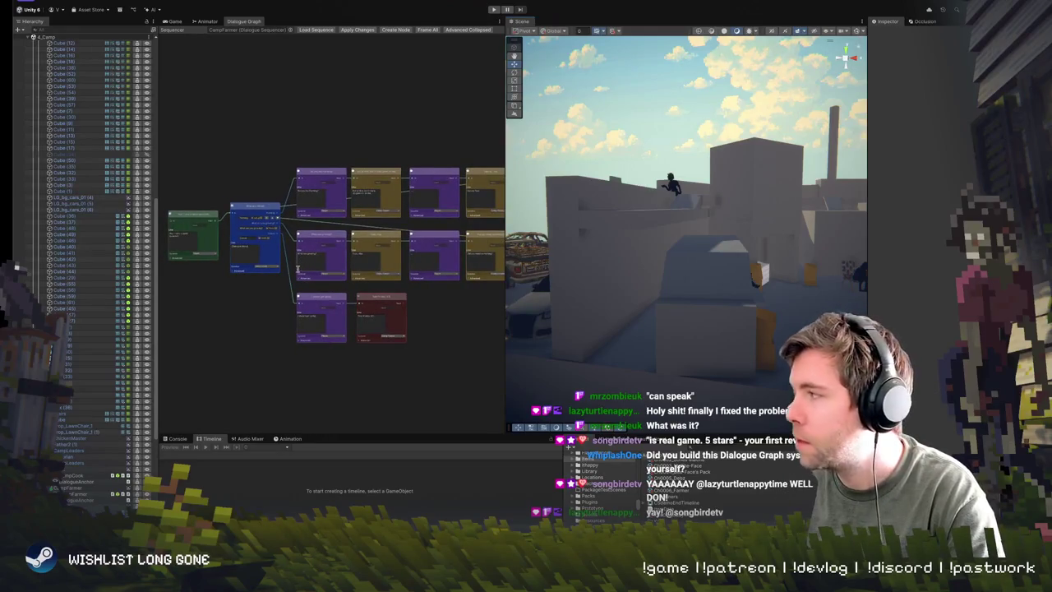
scroll(373, 286, up, 3)
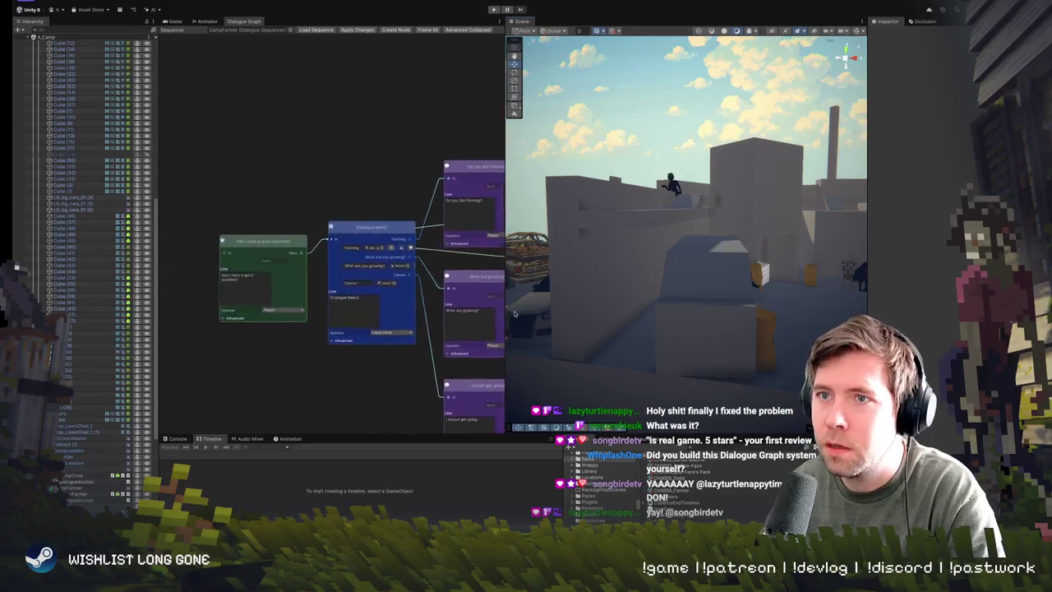
drag(373, 286, 317, 270)
mouse_move(506, 228)
mouse_down()
mouse_move(640, 239)
mouse_move(344, 229)
mouse_move(385, 228)
mouse_move(389, 241)
mouse_up()
scroll(385, 229, down, 2)
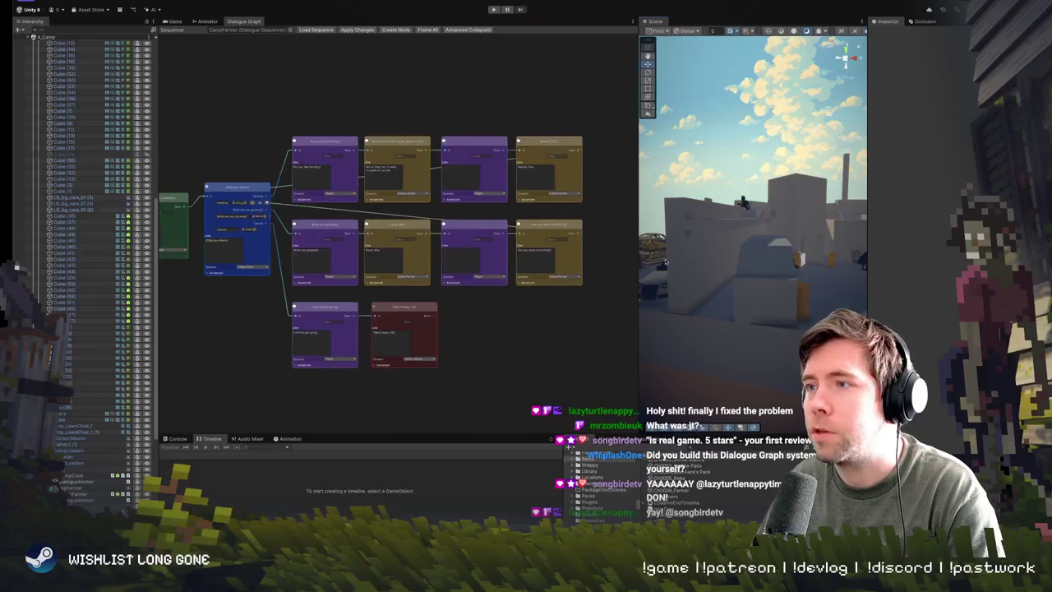
drag(638, 281, 508, 281)
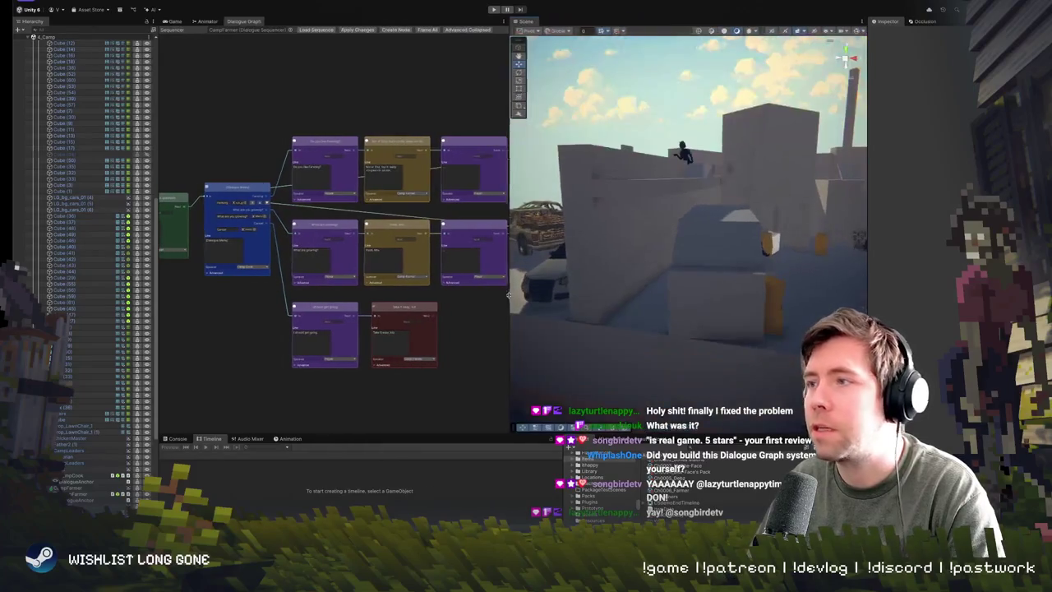
drag(813, 226, 584, 271)
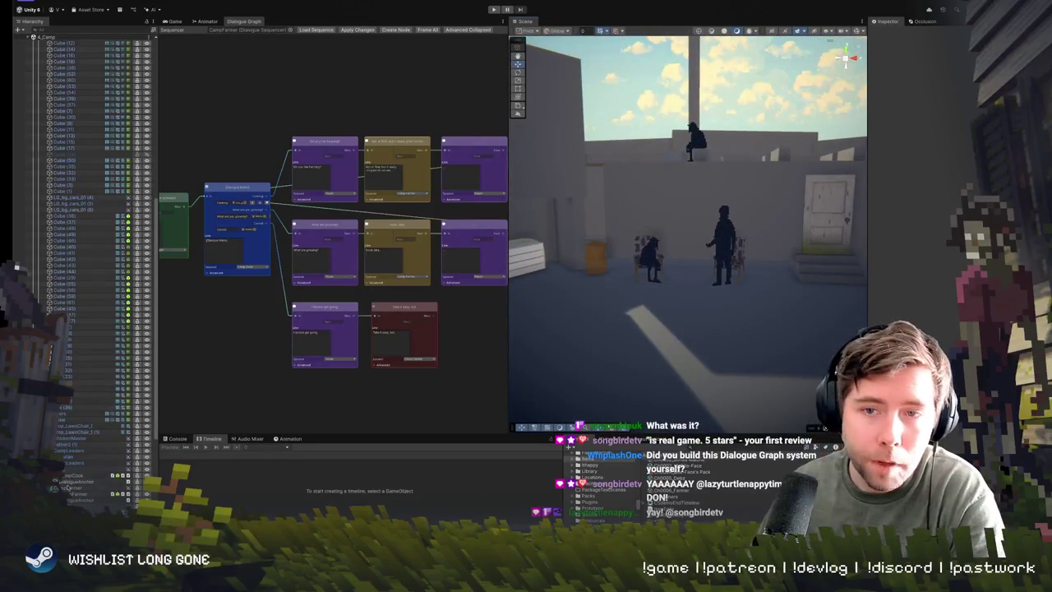
Step: Select the silhouette character standing by the door and bring up its Hierarchy context menu
shift+click(82, 476)
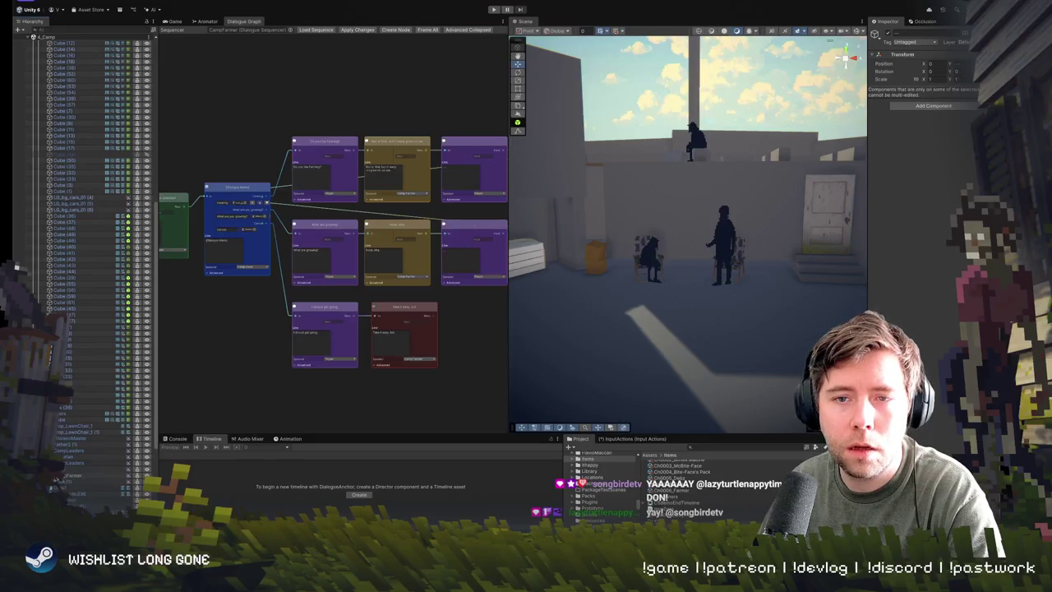
drag(661, 266, 551, 290)
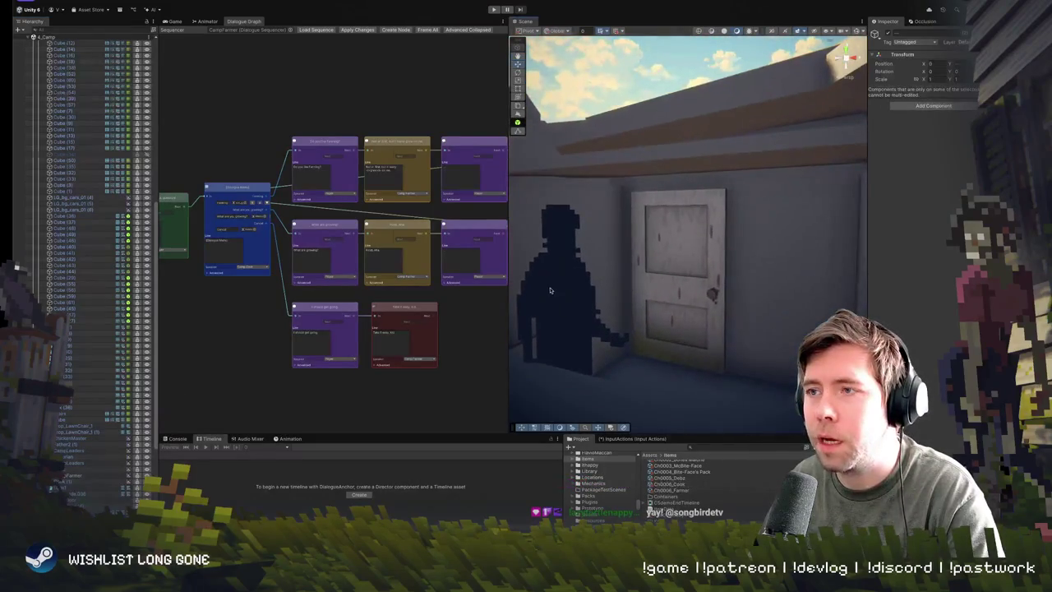
click(571, 303)
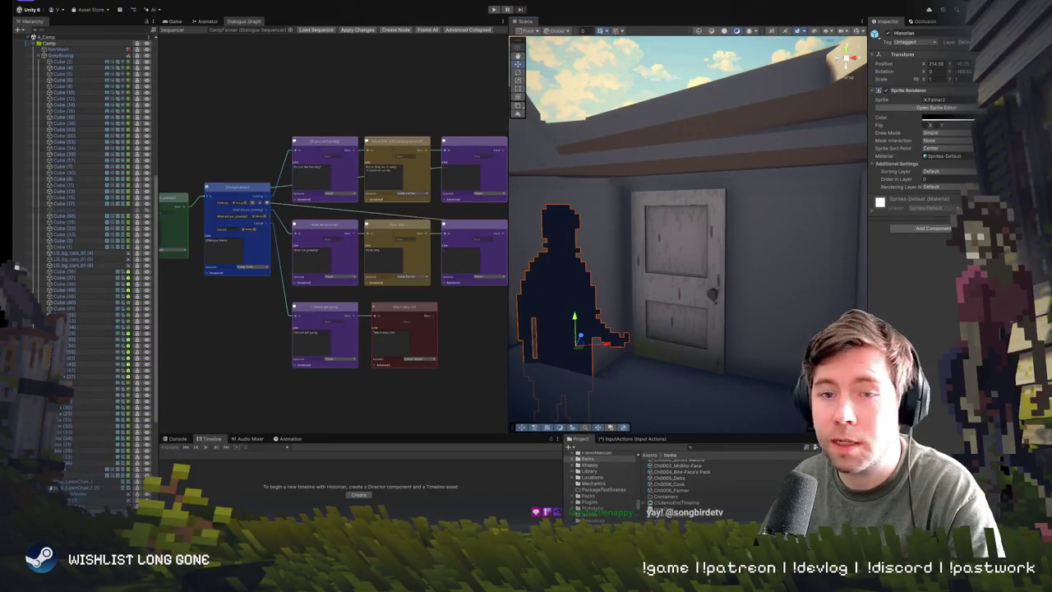
right_click(65, 151)
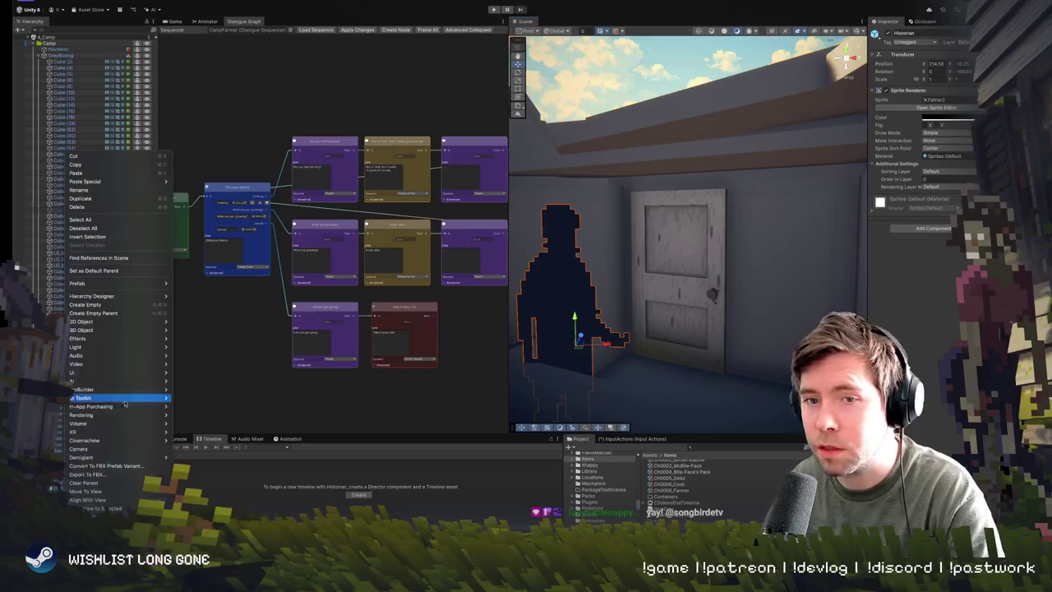
Step: Duplicate the selected character and frame the copy in the Scene view
click(120, 175)
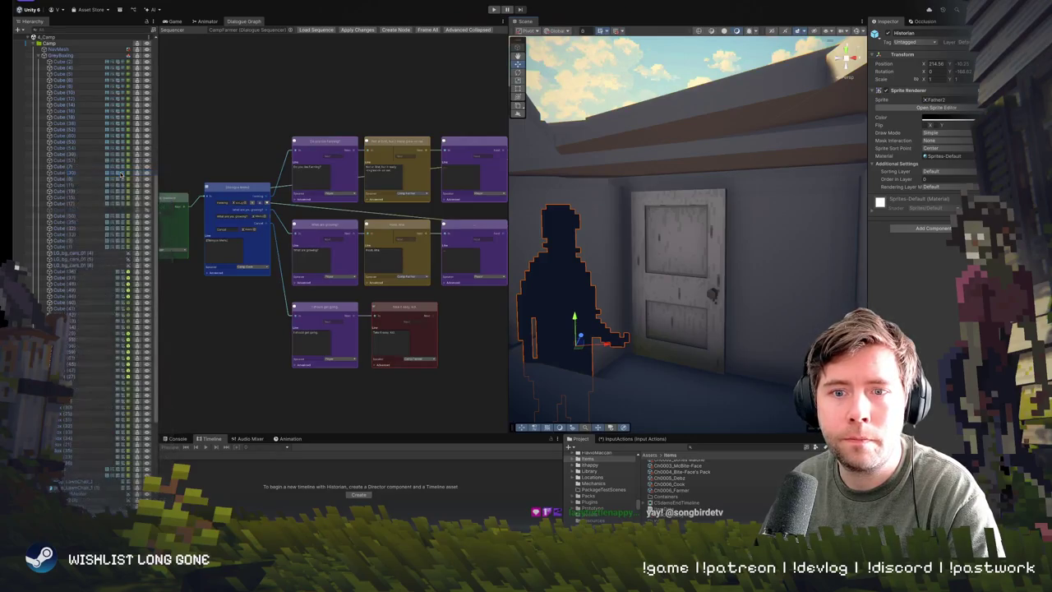
scroll(88, 468, down, 3)
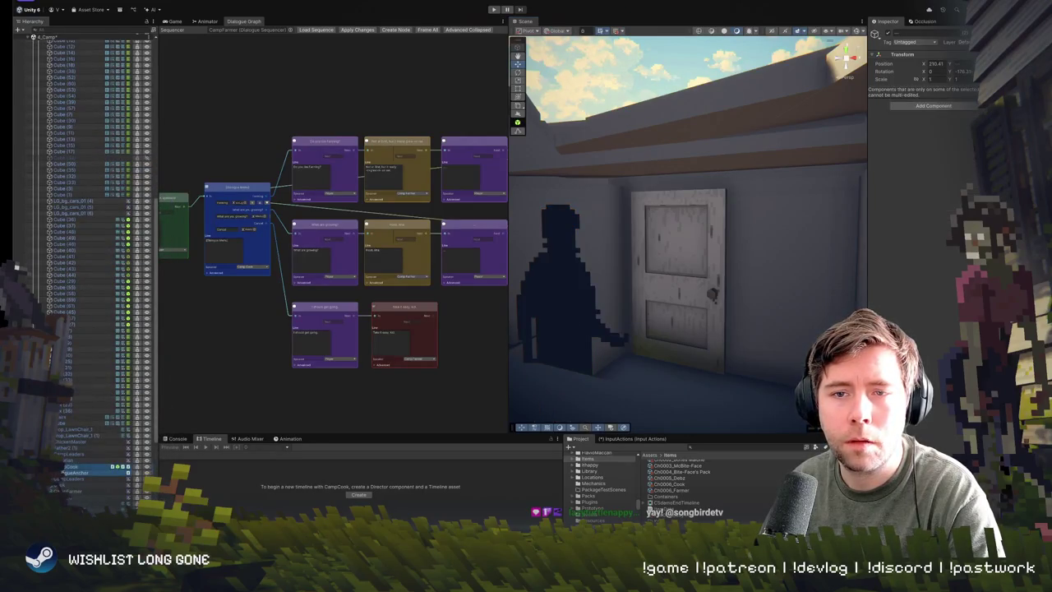
key(f)
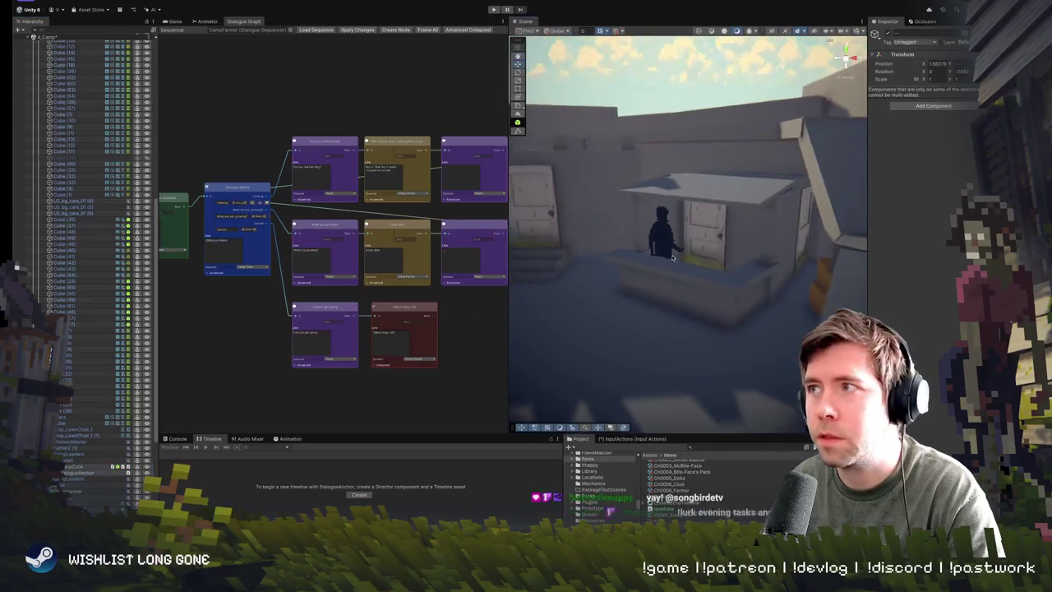
click(938, 63)
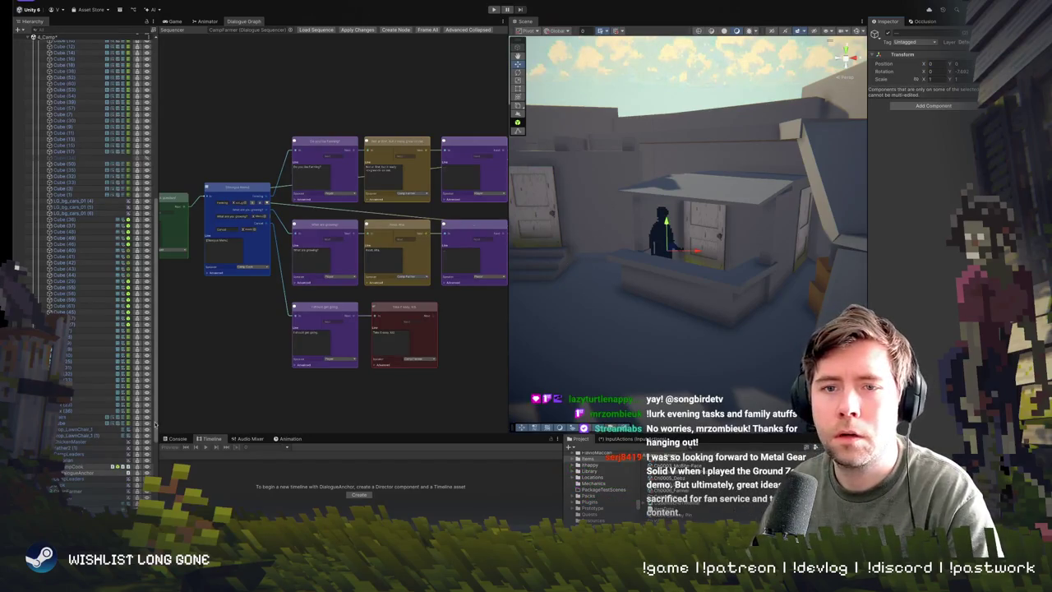
Step: Rename the CampCook copy to CampLibrarian
click(92, 466)
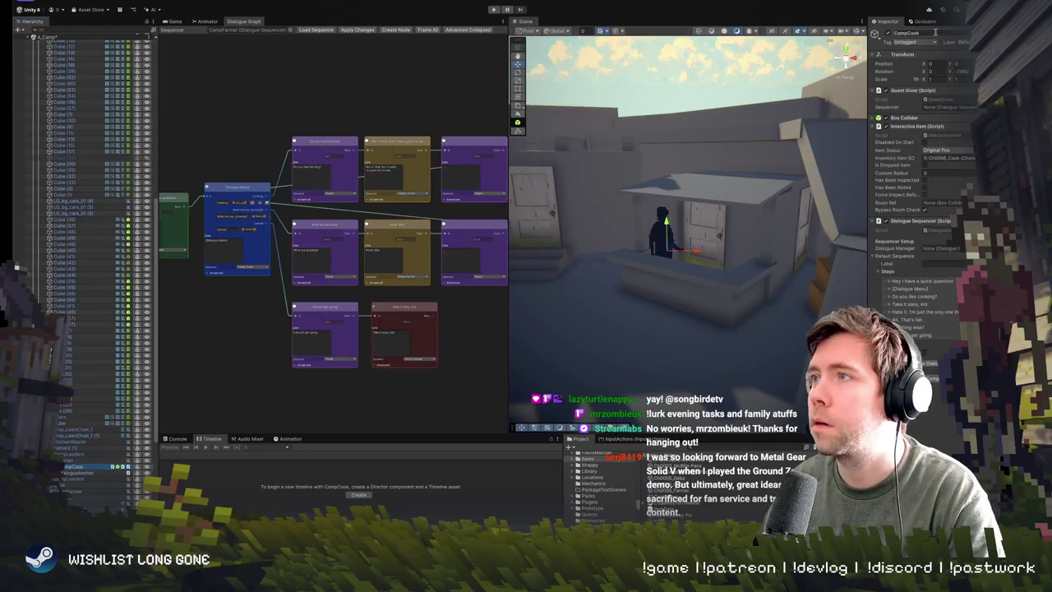
key(BackSpace)
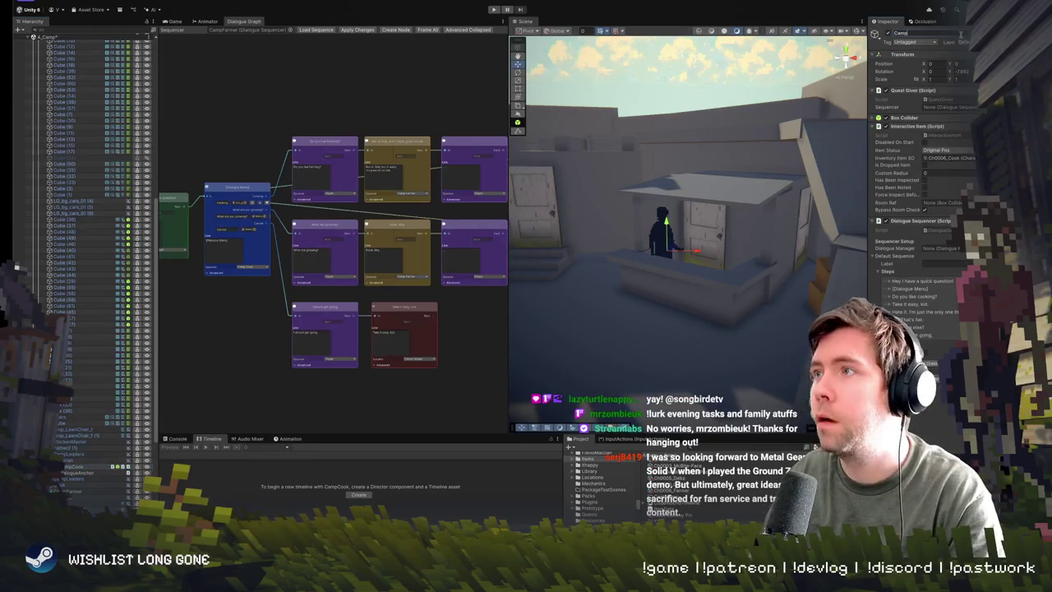
text(Librarian)
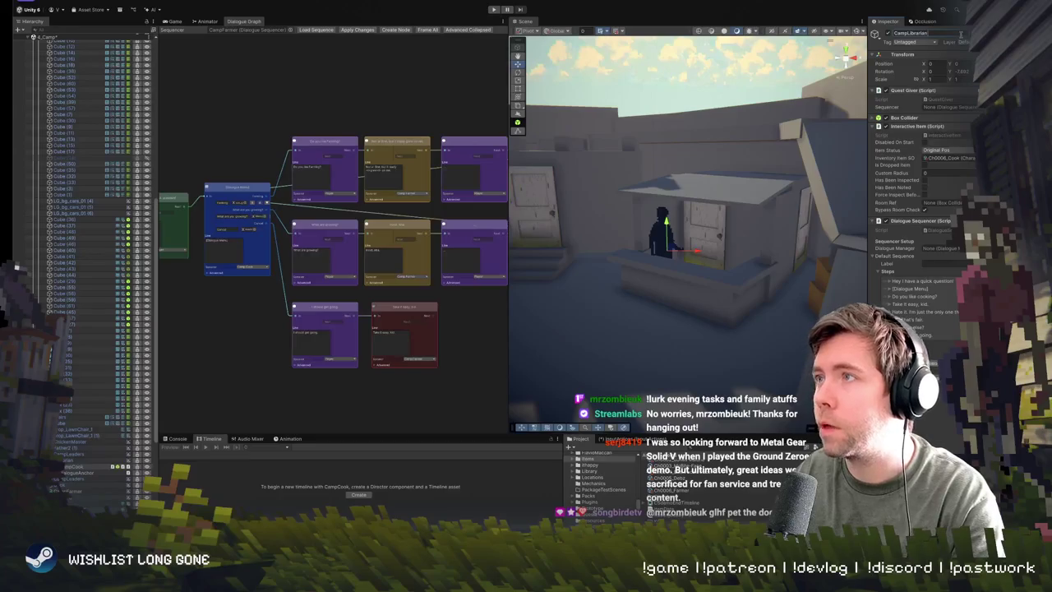
Step: Expand CampLibrarian's Box Collider settings, then view the Ch0006_Cook character asset's details
drag(649, 271, 656, 267)
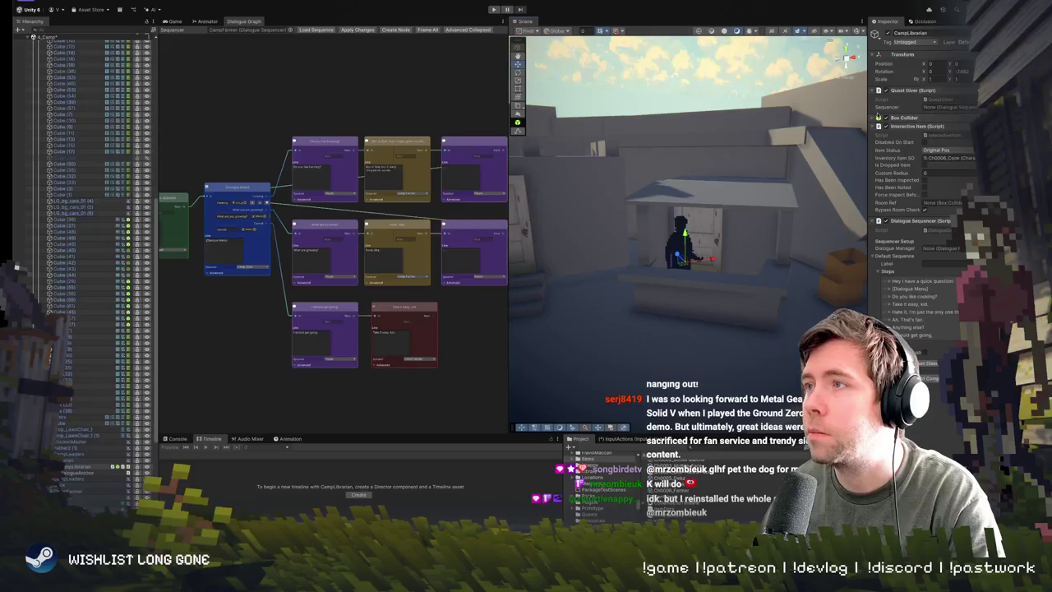
click(871, 119)
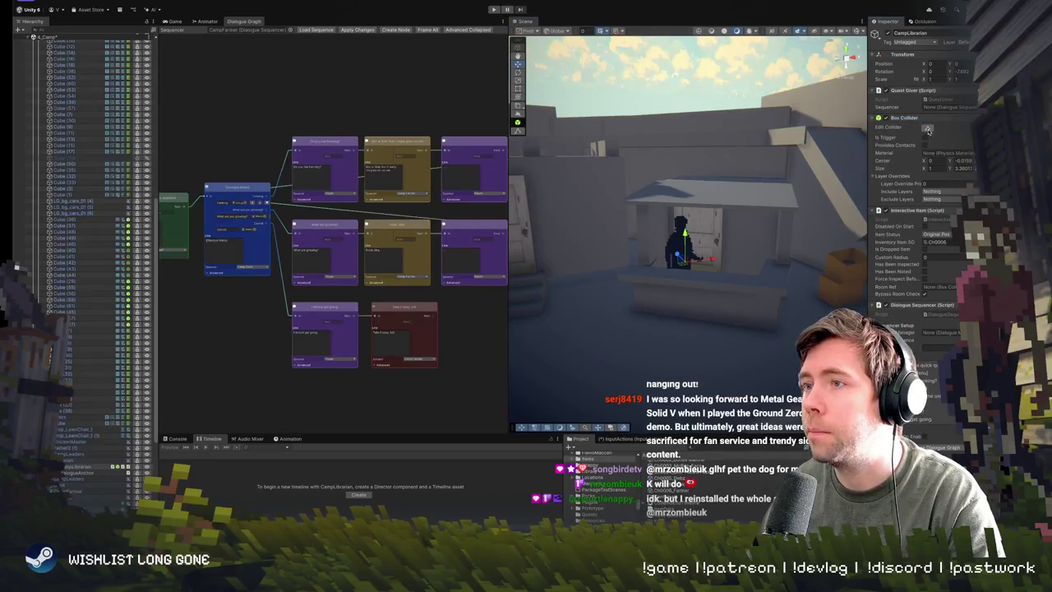
drag(692, 283, 657, 281)
scroll(657, 281, up, 5)
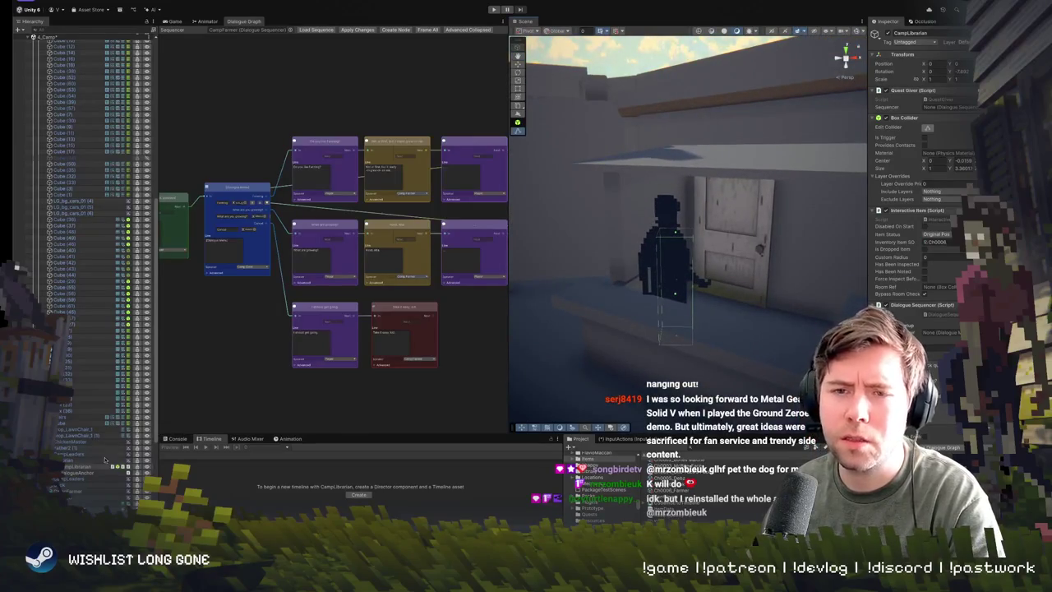
click(87, 467)
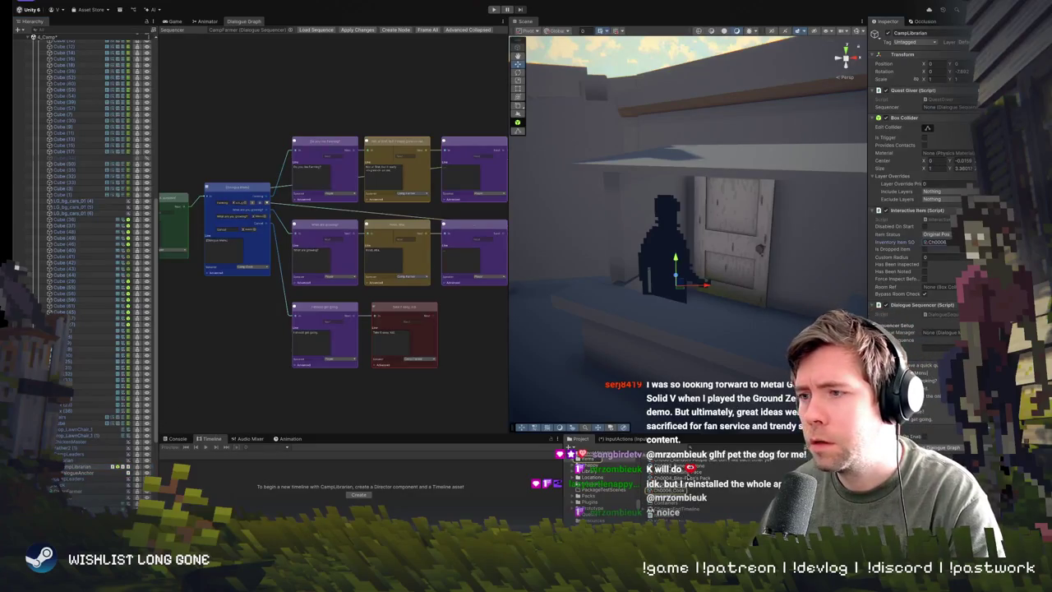
click(662, 490)
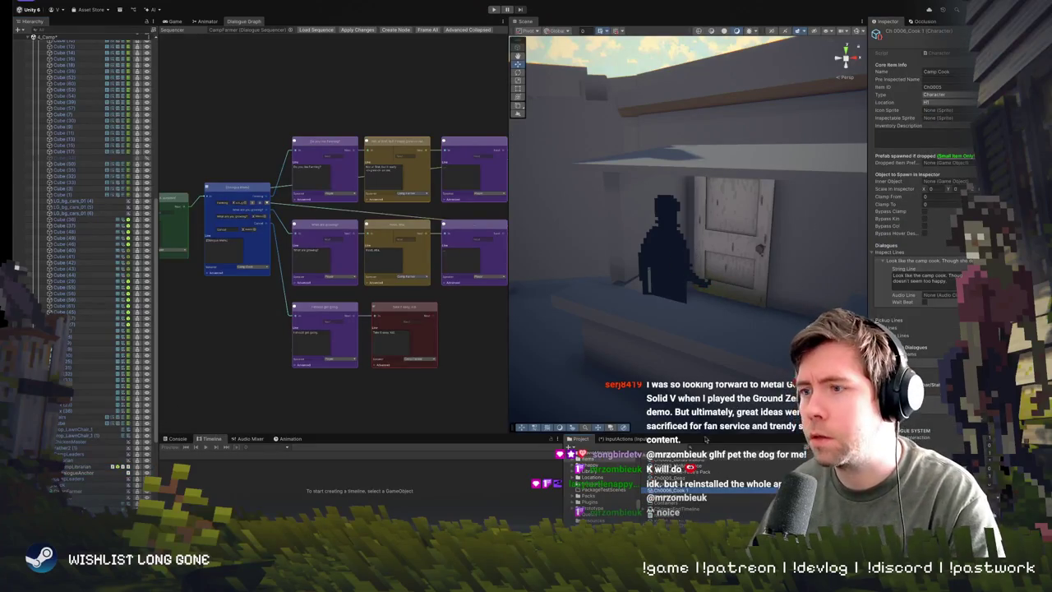
Step: Rename the copied cook character asset to Ch 0008_Librarian
right_click(675, 477)
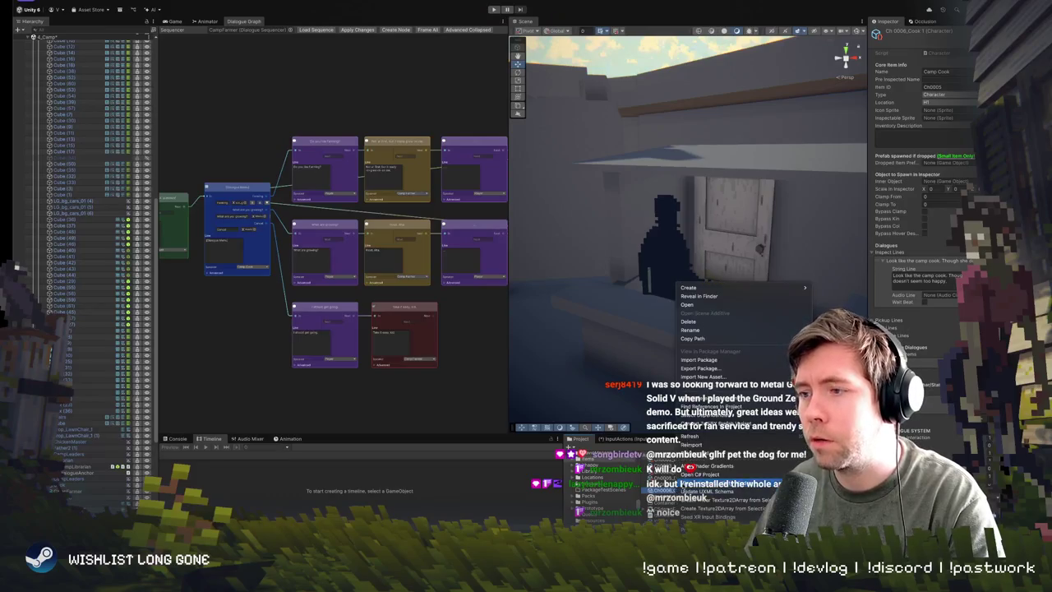
click(717, 331)
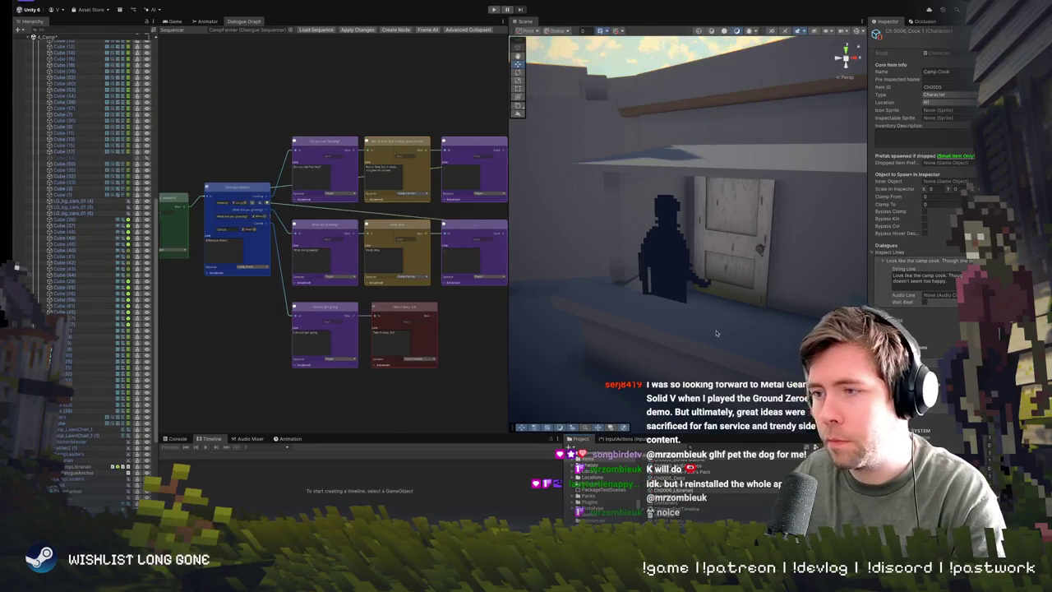
key(Return)
right_click(675, 494)
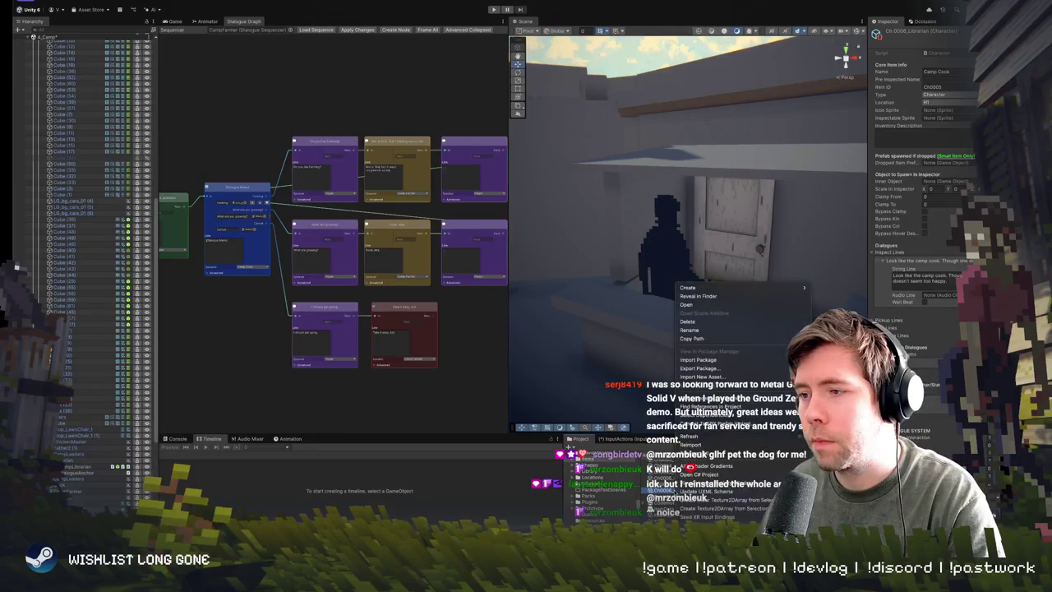
click(725, 331)
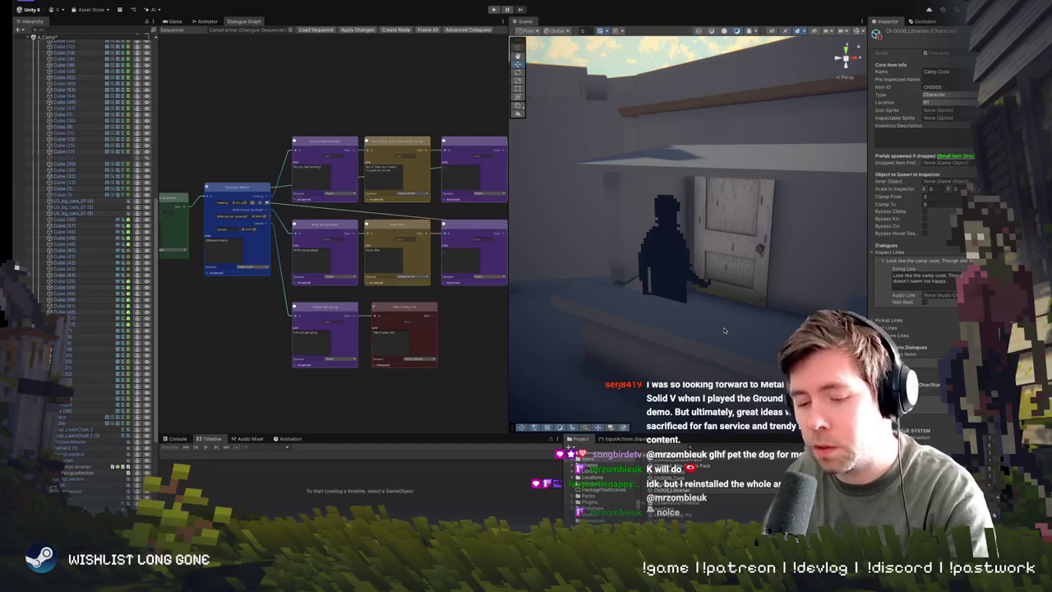
Step: Rename the farmer asset to Ch 0007_Farmer, then select the Librarian asset's inspect line
right_click(676, 491)
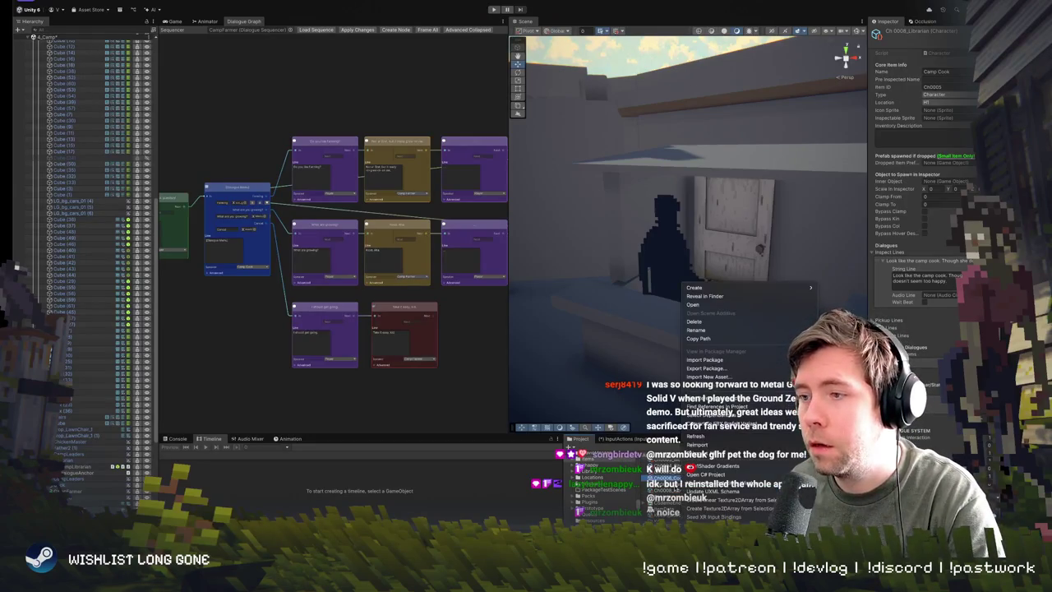
click(735, 331)
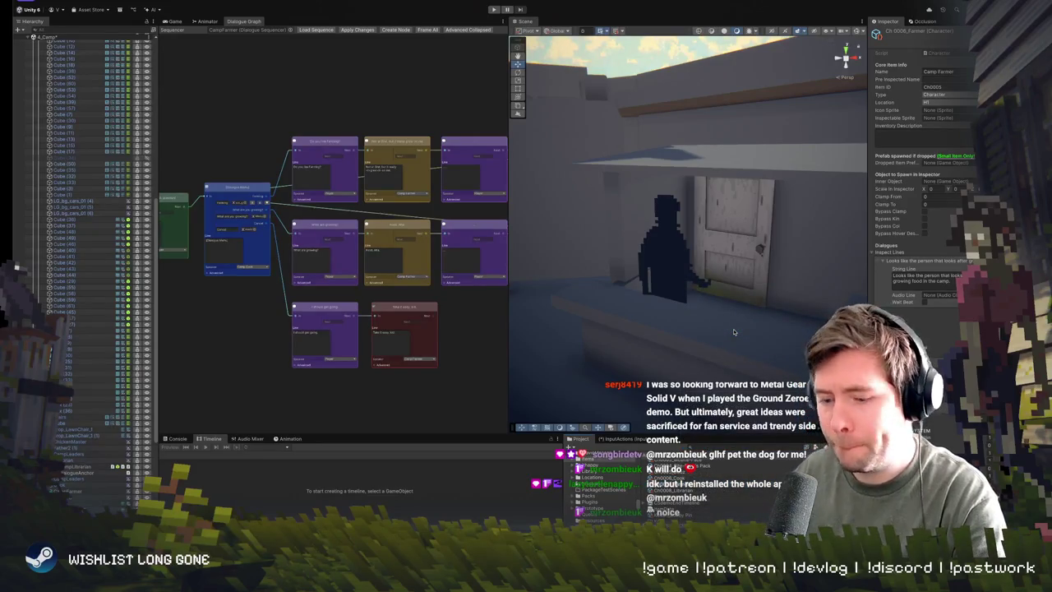
key(Return)
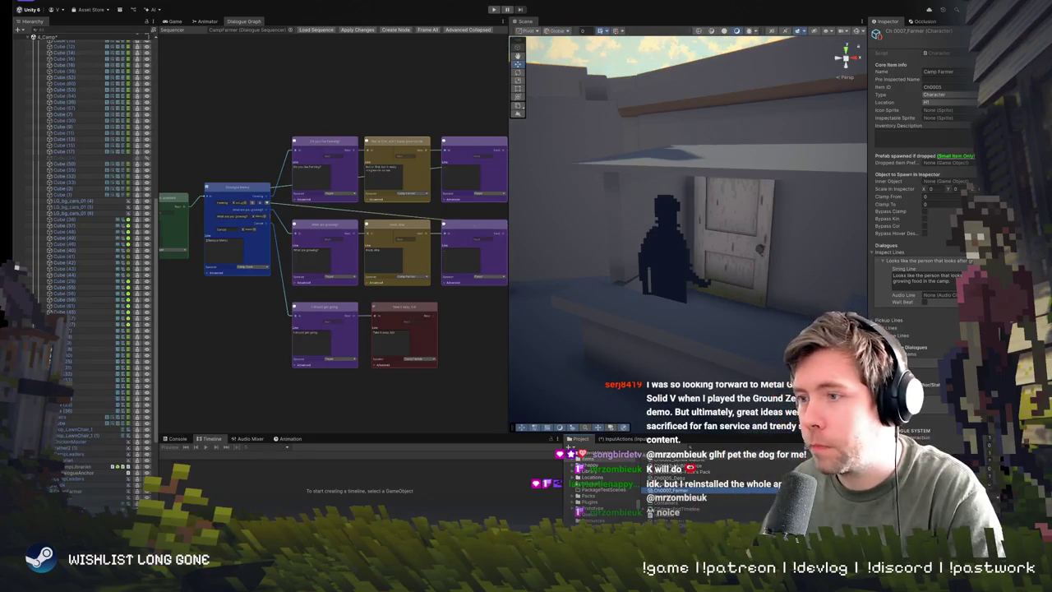
click(674, 497)
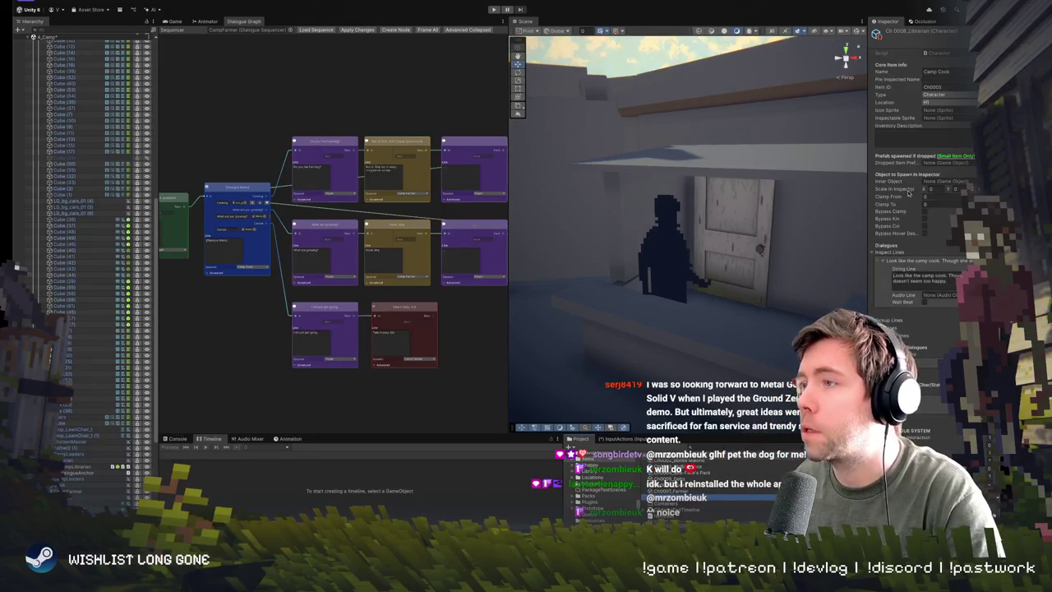
click(928, 274)
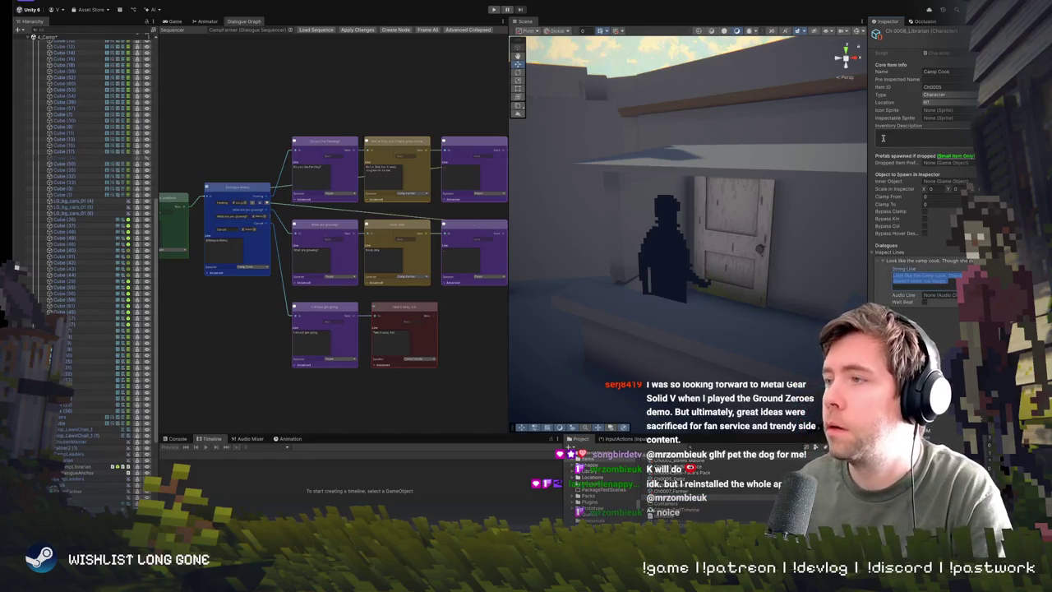
Step: Rewrite the inspect line to describe a girl with thick glasses surrounded by books
key(BackSpace)
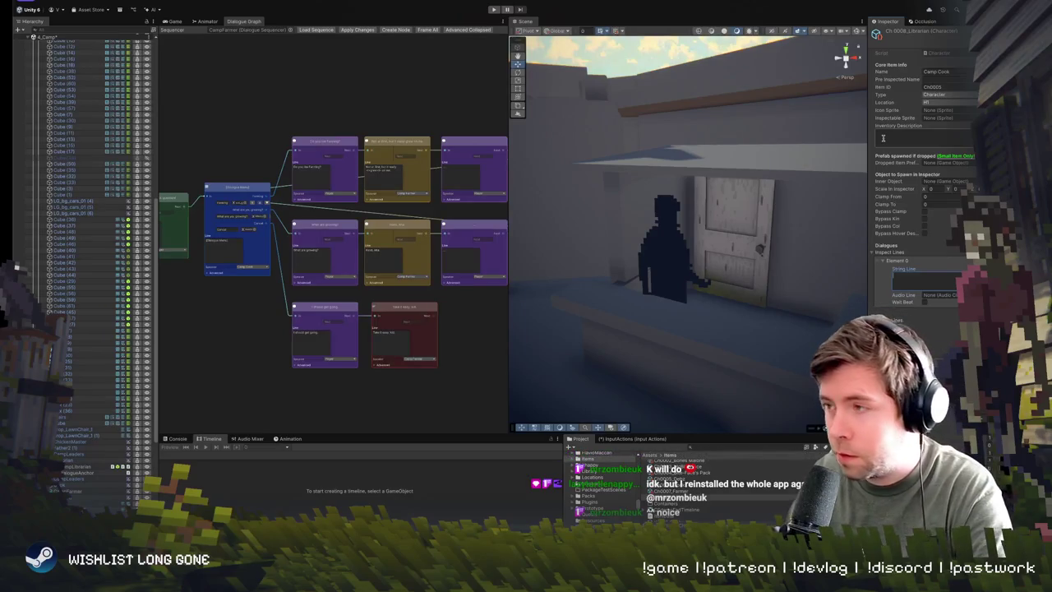
text(S)
key(BackSpace)
key(BackSpace)
key(BackSpace)
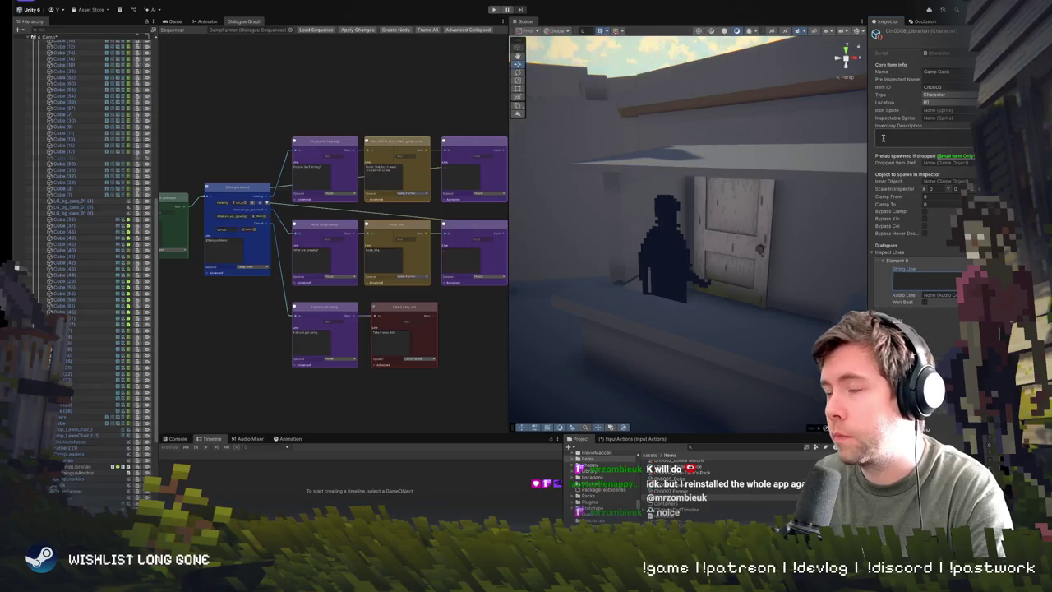
text(A girl with thick glasses.)
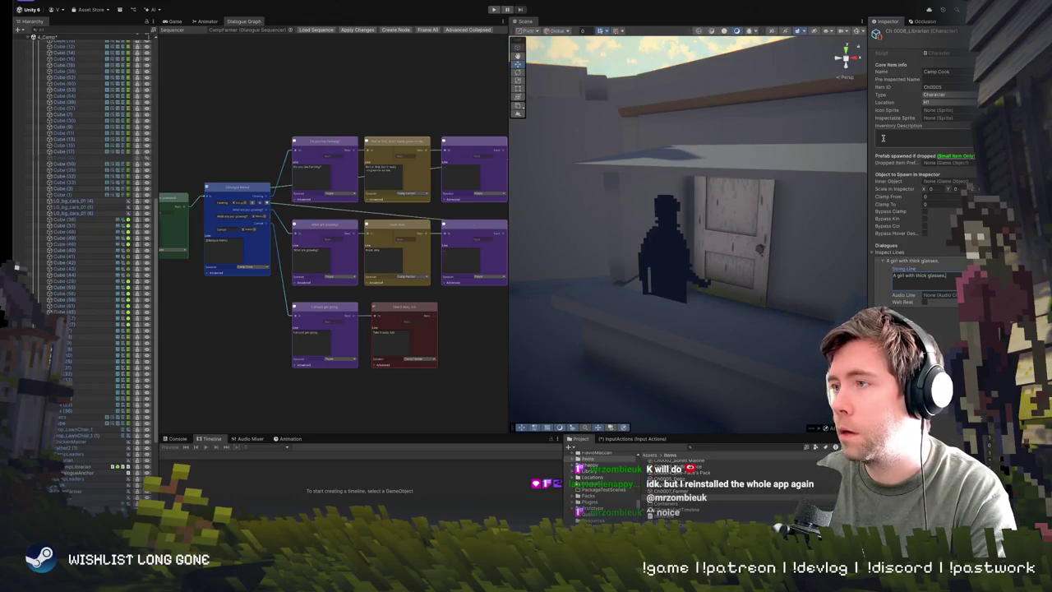
key(BackSpace)
text(.)
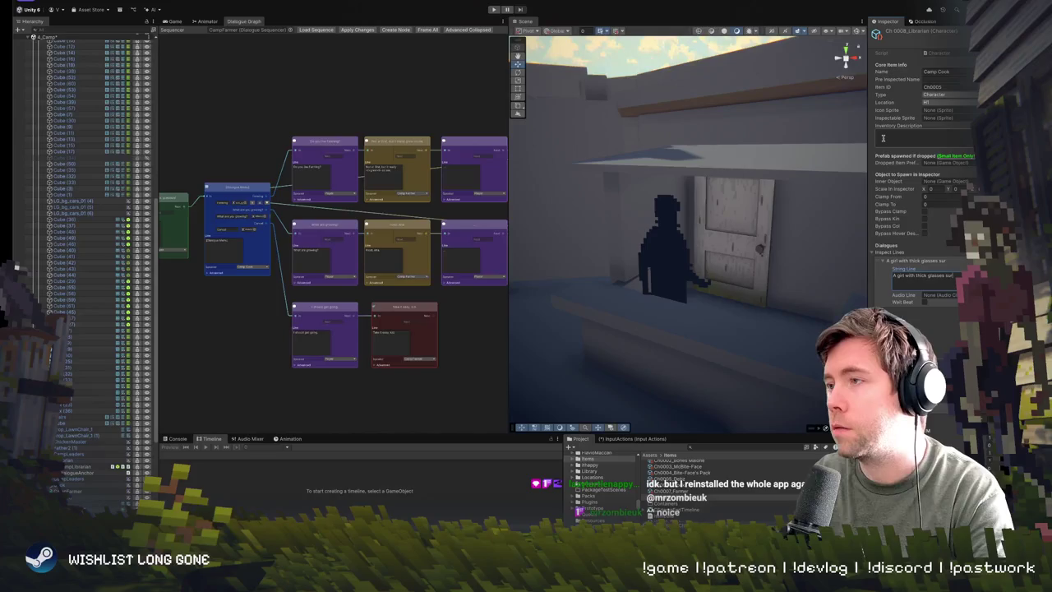
text(und)
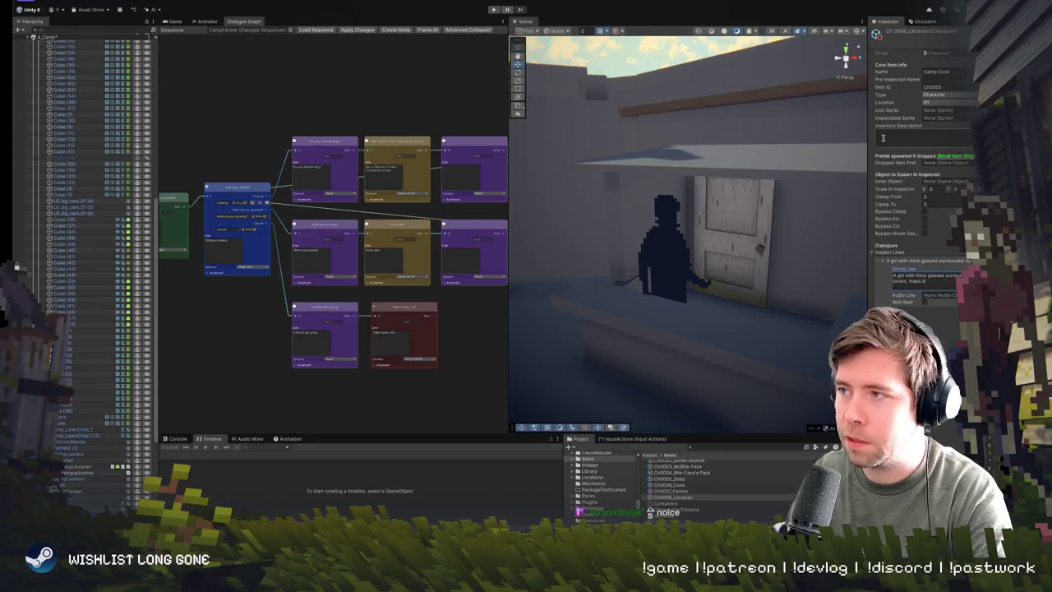
text(paper)
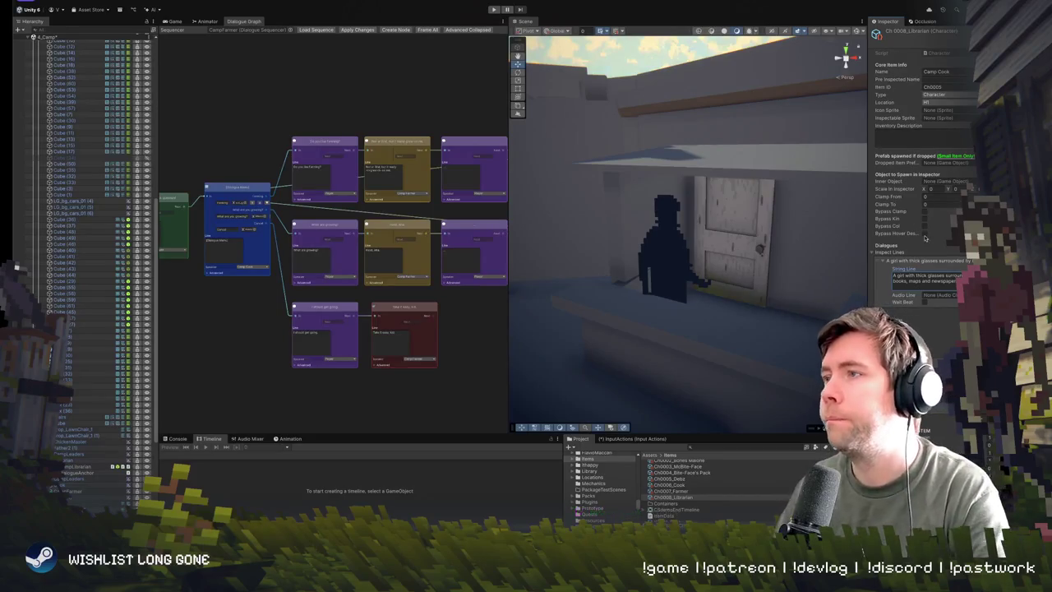
Step: Set the character Name to Librarian and the Item ID to Ch0008
click(960, 71)
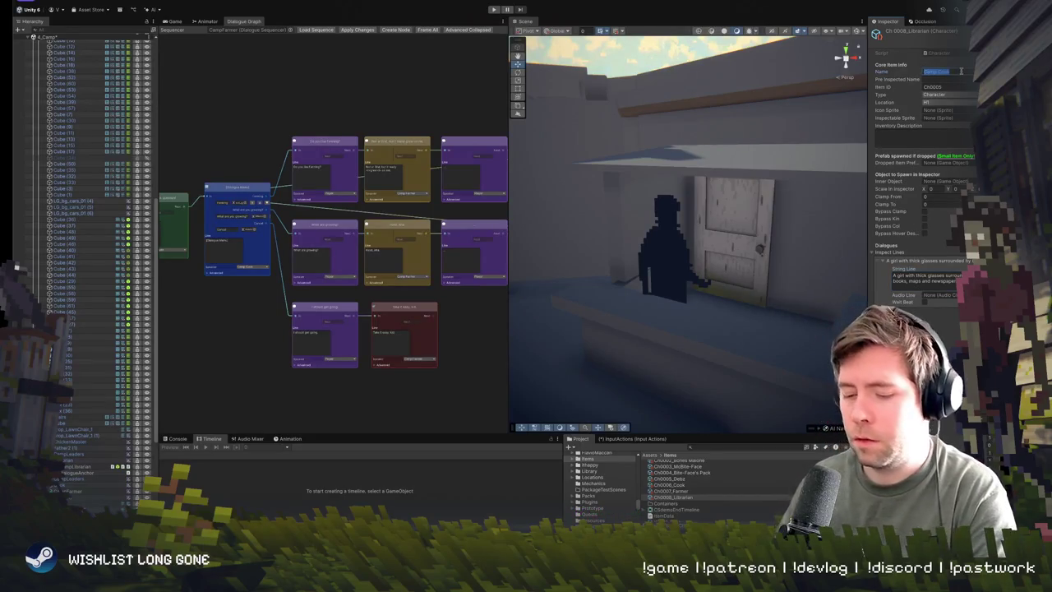
text(Lu)
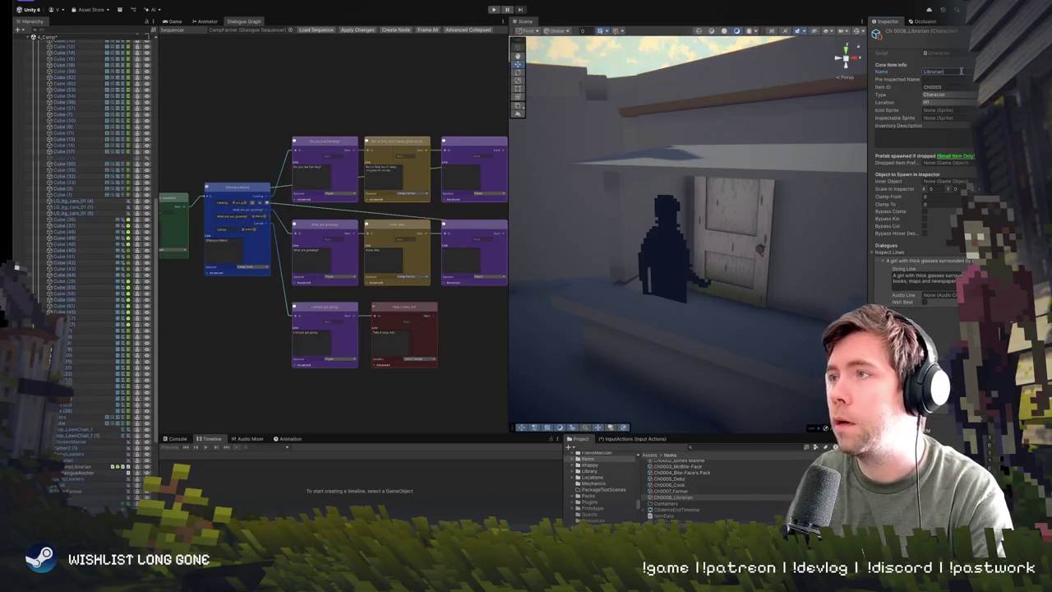
click(954, 86)
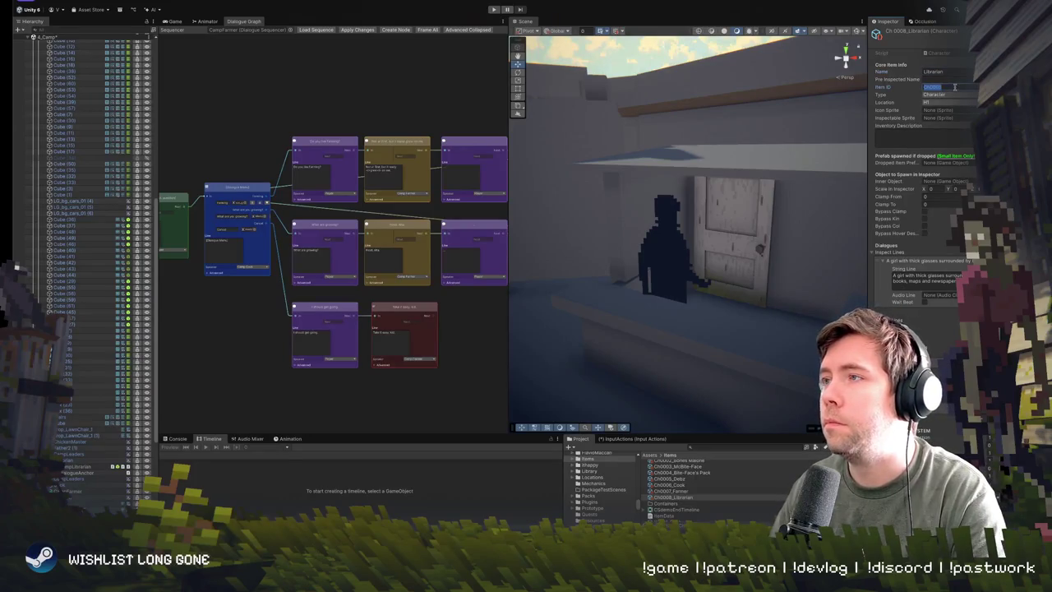
text(Ch0008)
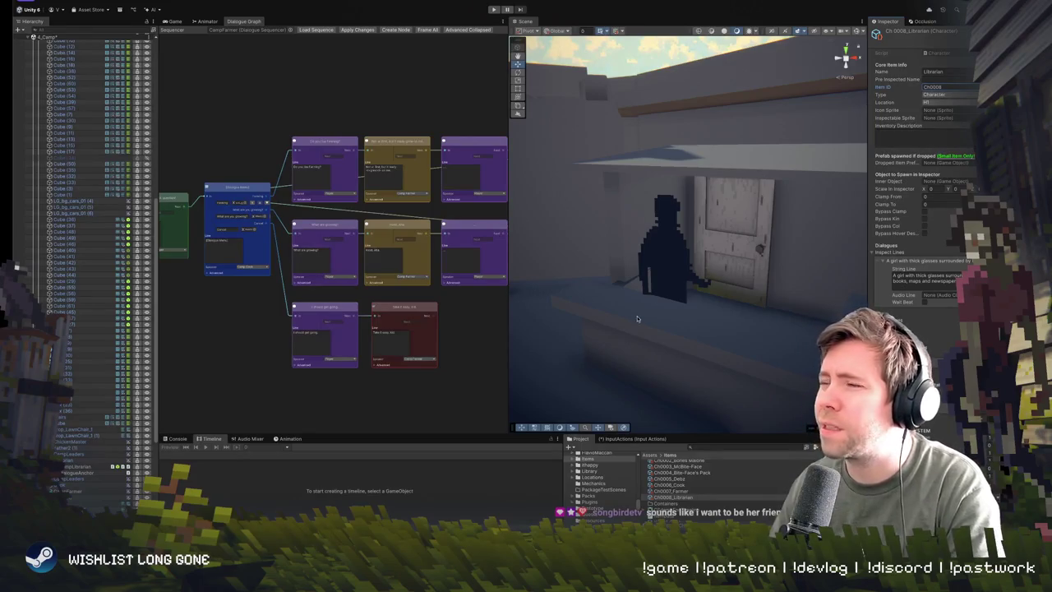
drag(674, 263, 687, 245)
scroll(687, 247, down, 5)
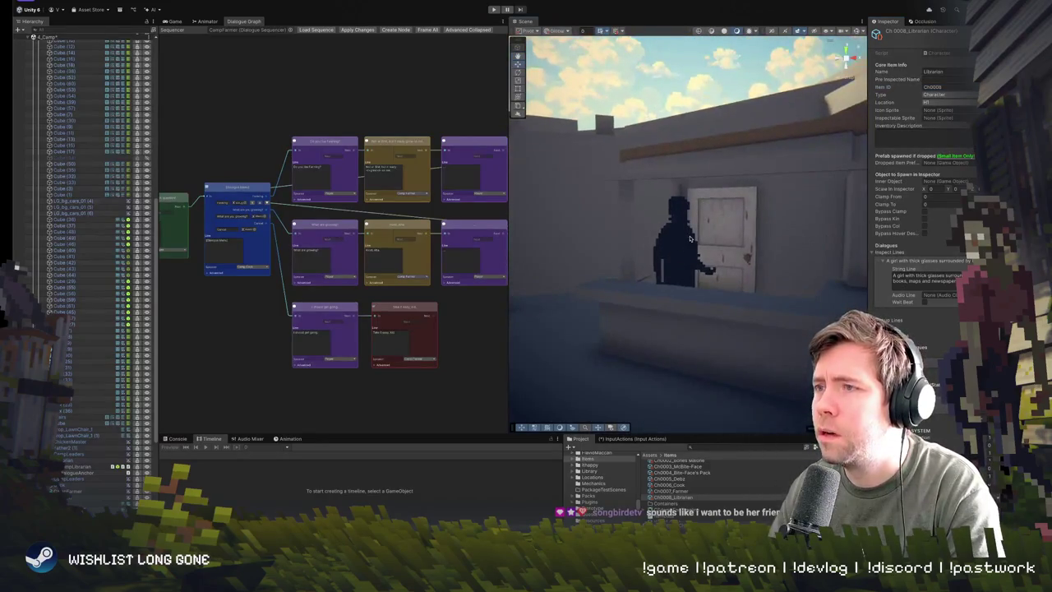
Step: Select the CampLibrarian NPC in the Scene view instead of the Historian figure
click(690, 271)
click(690, 274)
scroll(683, 288, down, 5)
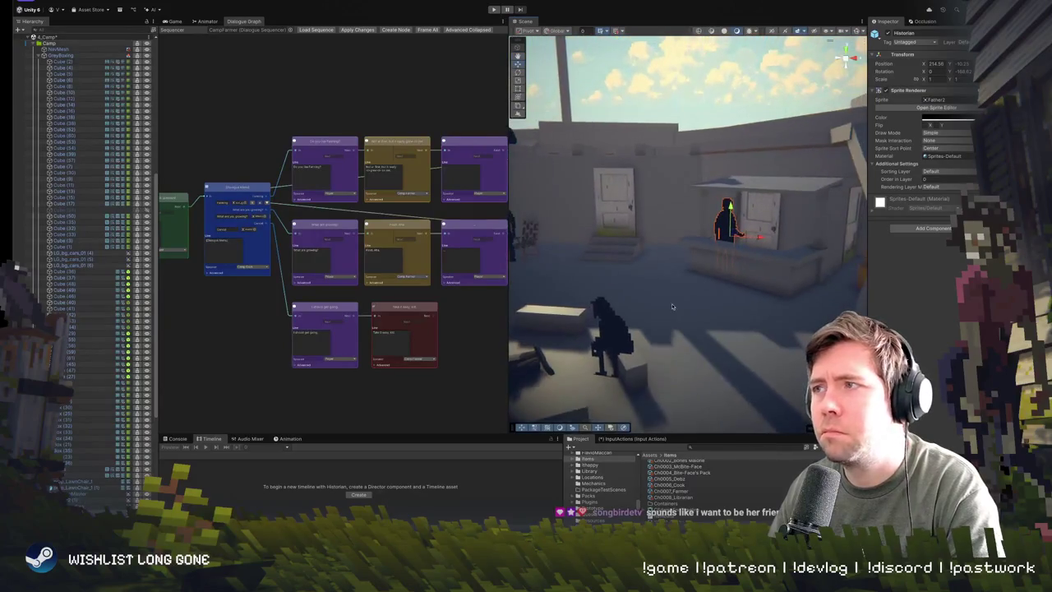
click(705, 243)
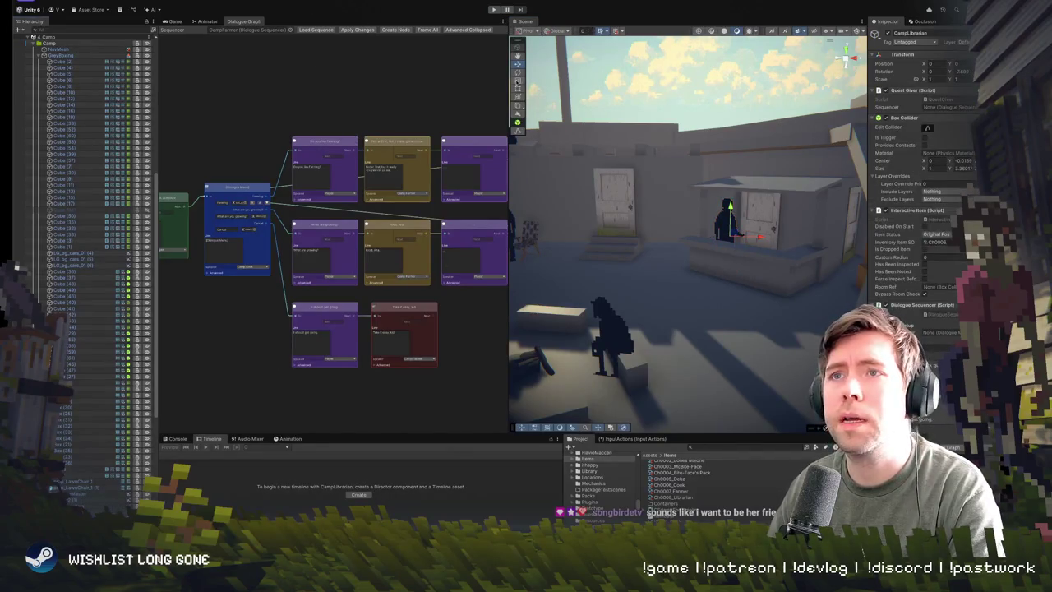
Step: Widen the Dialogue Graph panel, frame all its nodes, then restore the panel split
drag(513, 56, 809, 57)
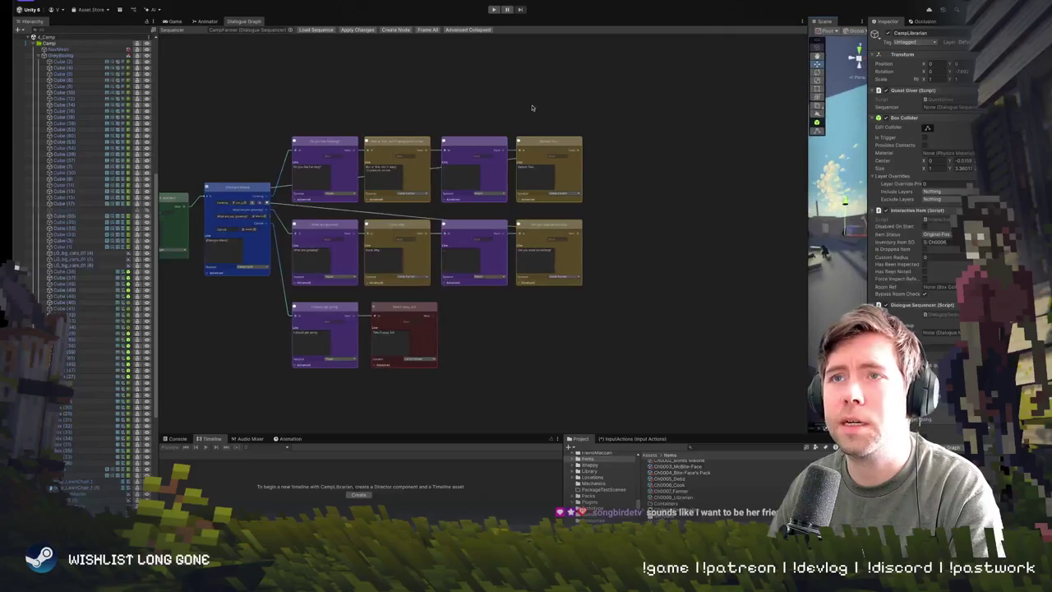
key(a)
scroll(588, 94, up, 3)
scroll(548, 94, down, 5)
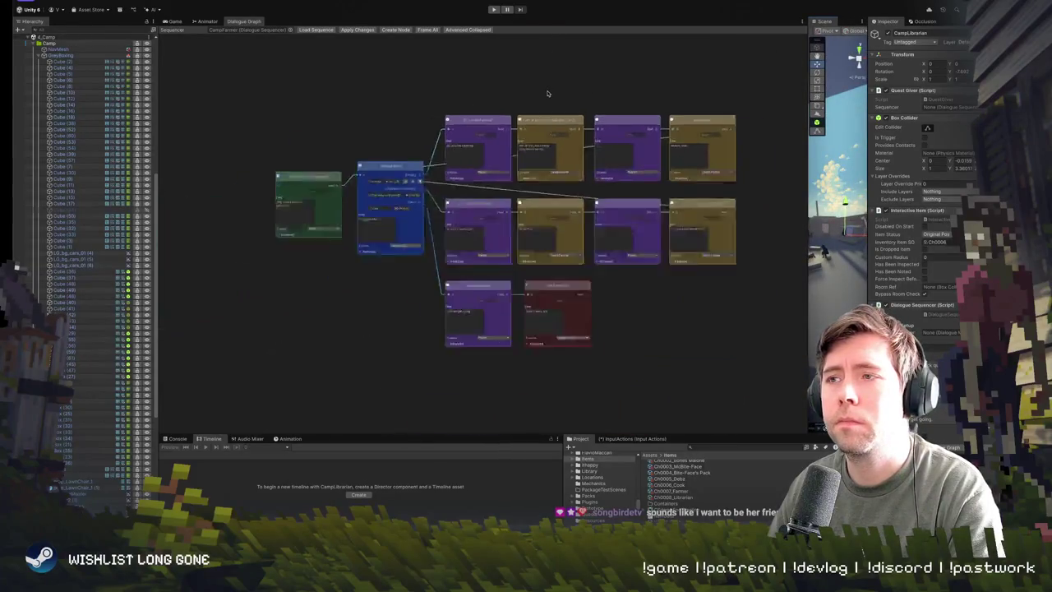
scroll(504, 115, up, 2)
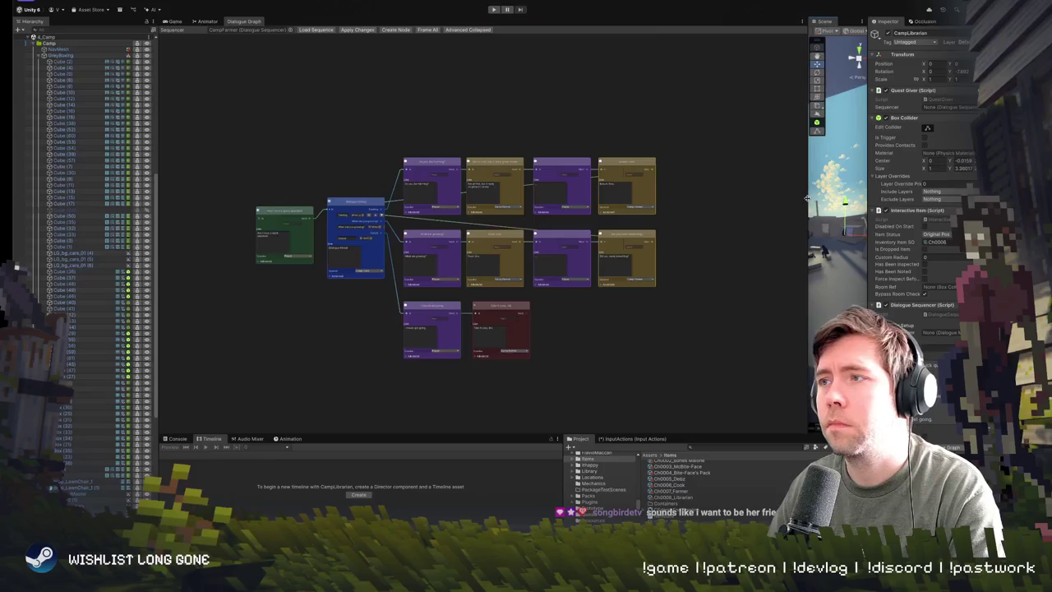
drag(809, 199, 431, 199)
scroll(53, 140, up, 10)
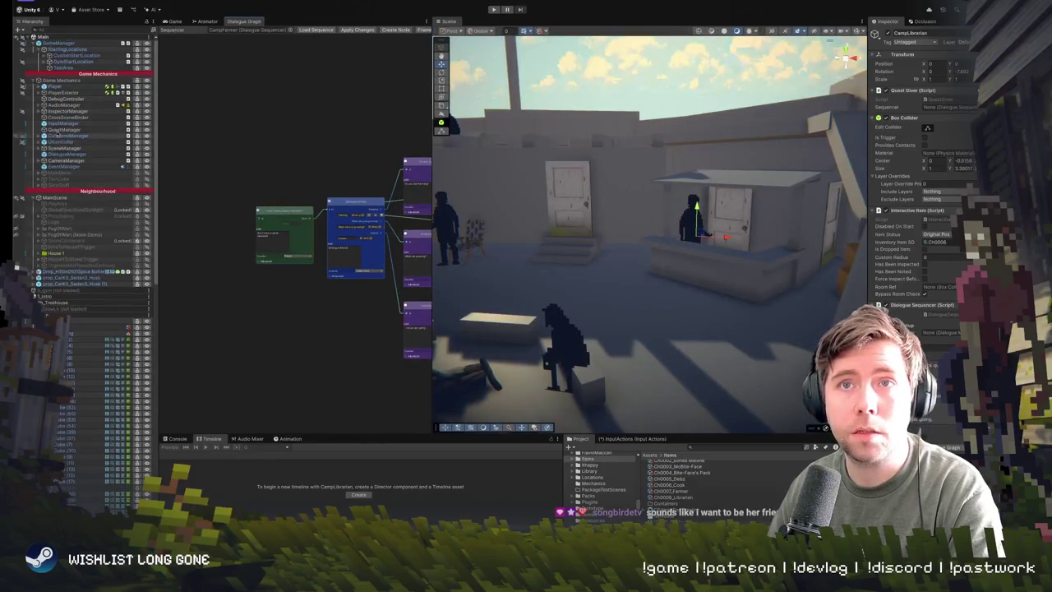
Step: Inspect the InspectorManager object and pan the dialogue graph to reveal more nodes
click(70, 111)
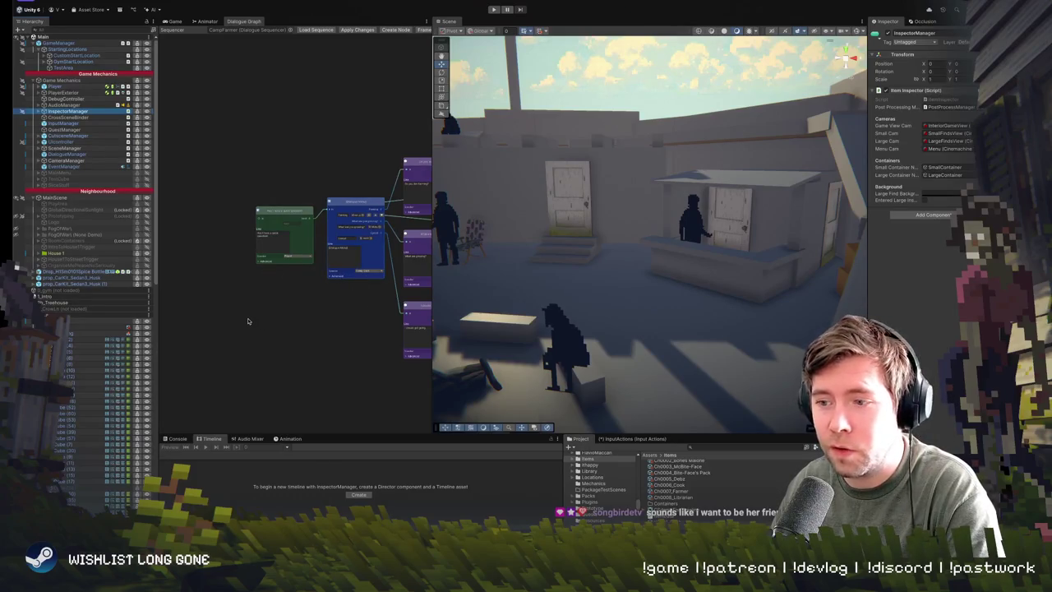
scroll(248, 320, up, 3)
scroll(267, 312, down, 4)
scroll(270, 307, up, 2)
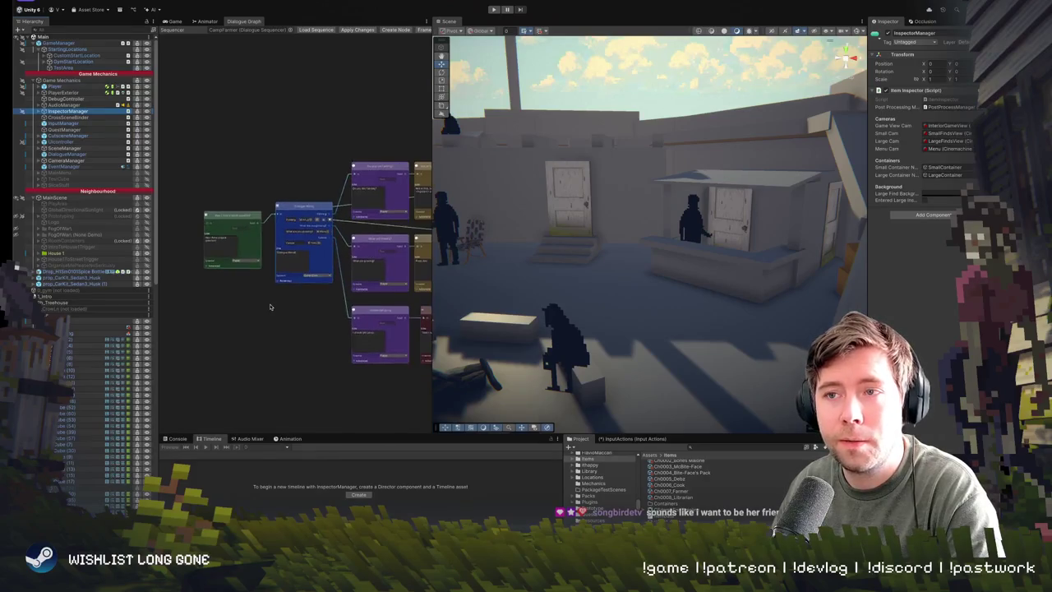
drag(269, 306, 228, 301)
scroll(228, 301, down, 2)
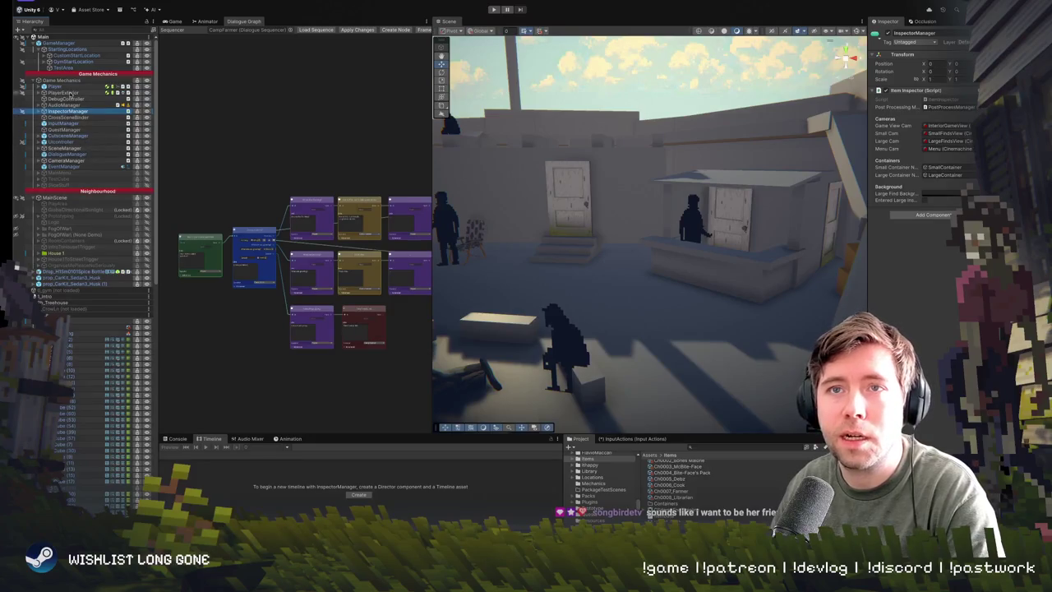
Step: Step through the Audio, Camera, Quest and Input managers, ending on DialogueManager's speaker bindings
click(66, 105)
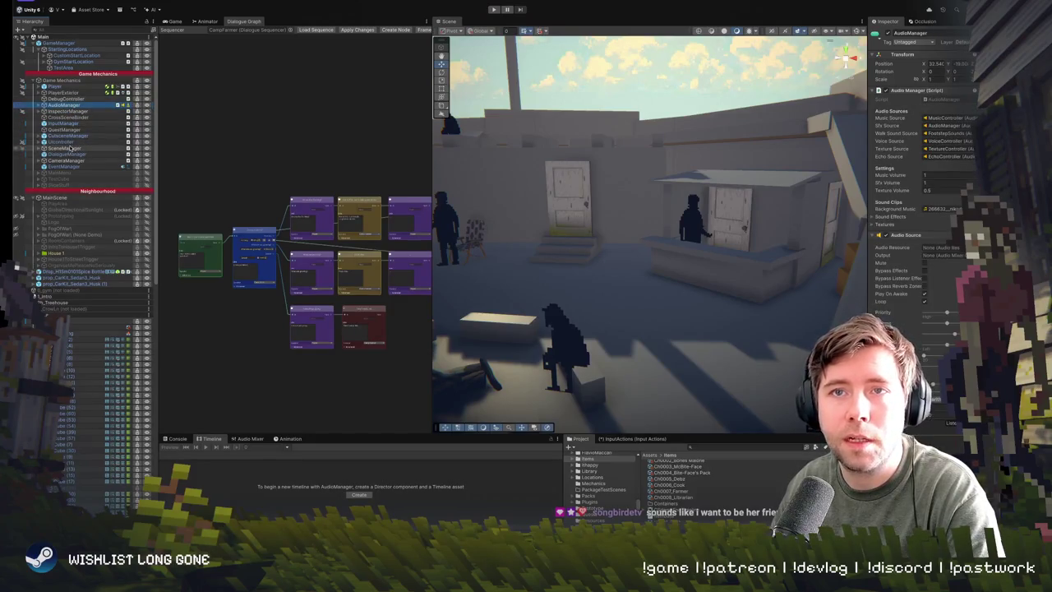
click(70, 155)
click(71, 161)
click(72, 130)
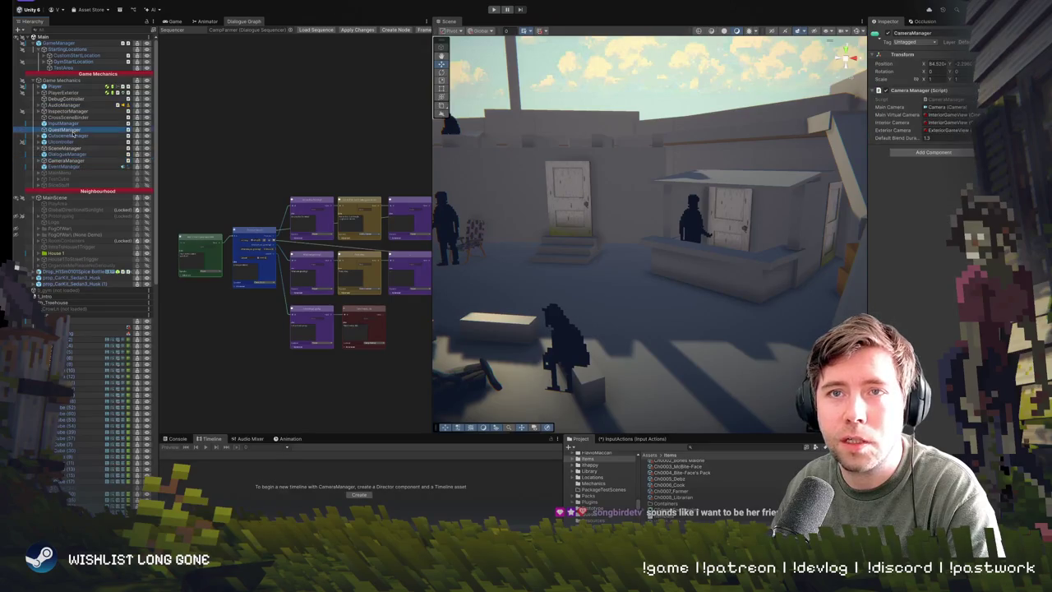
click(72, 136)
click(72, 123)
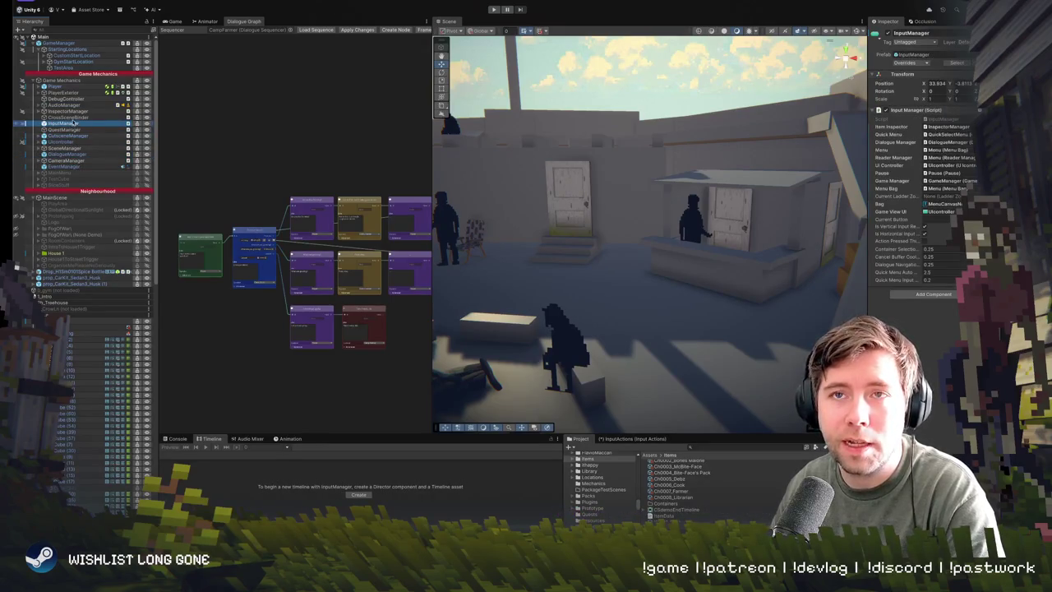
key(Up)
key(Up)
key(Up)
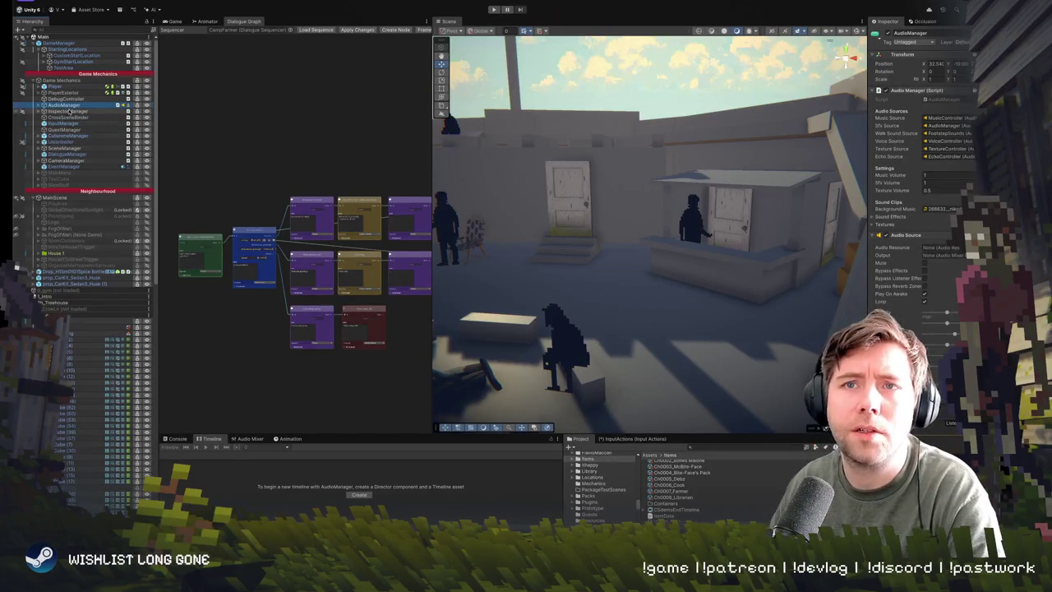
click(74, 155)
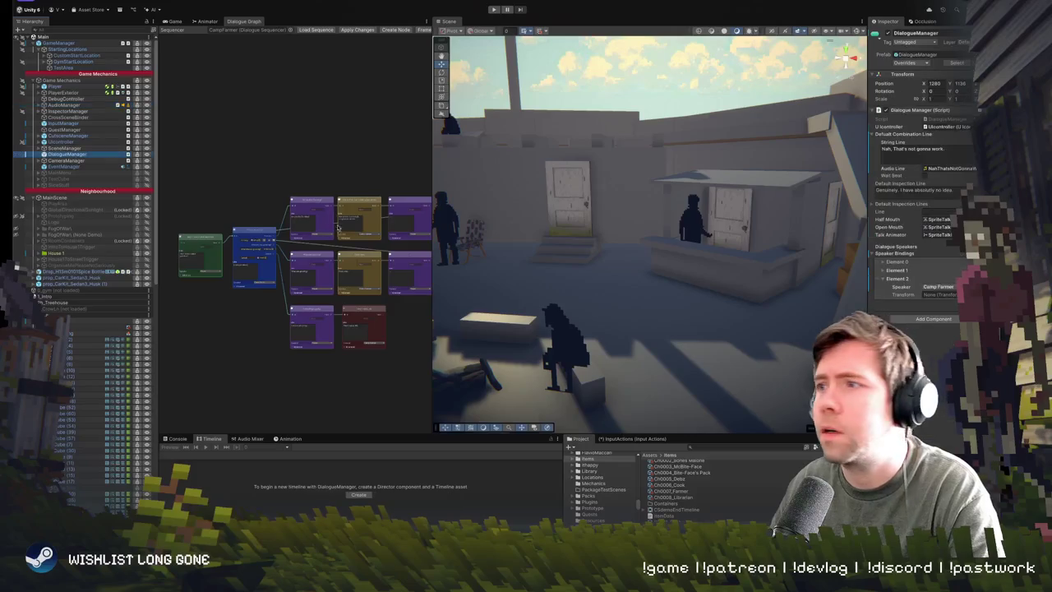
Step: Duplicate a speaker binding so DialogueManager's new Element 3 binds Camp Librarian
click(885, 280)
click(884, 279)
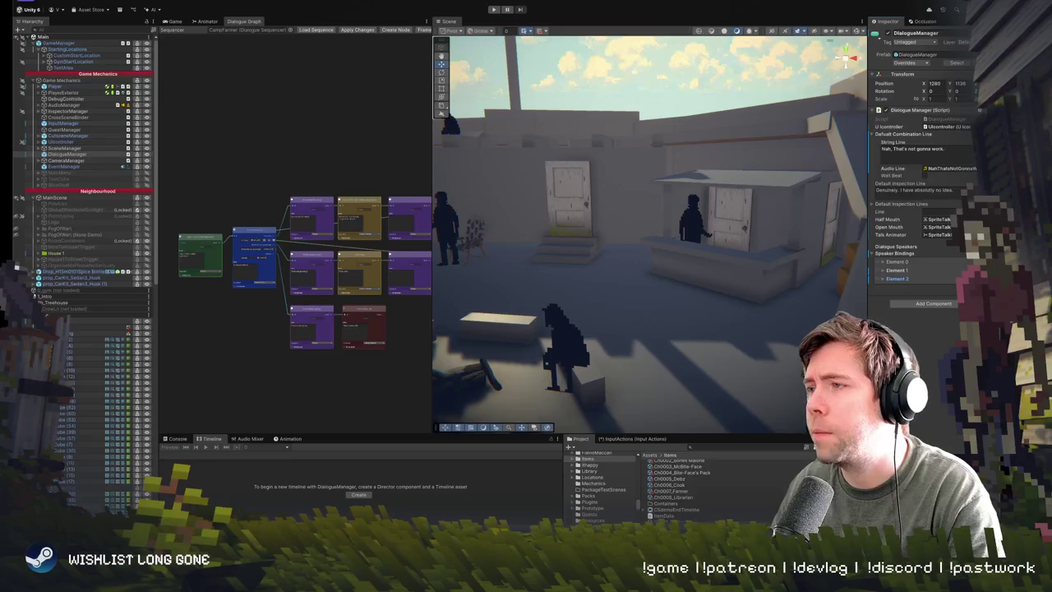
key(ctrl+d)
click(938, 294)
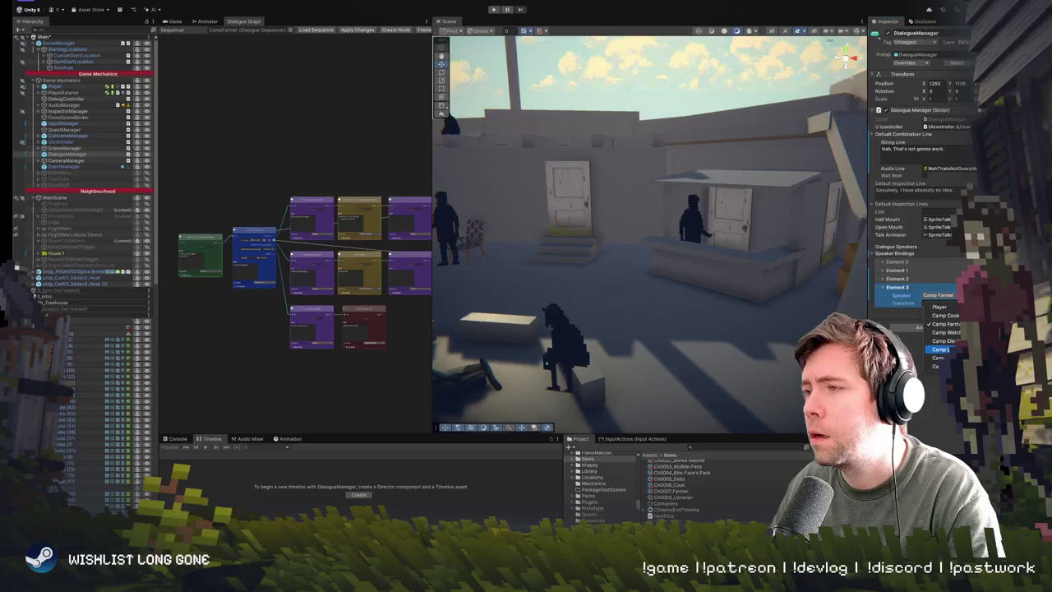
click(939, 349)
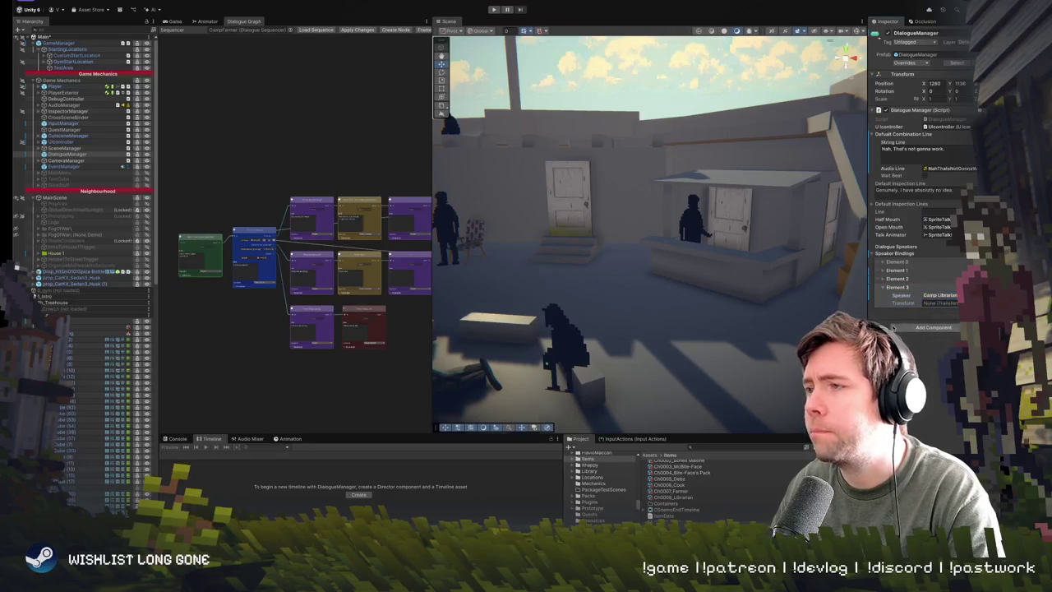
scroll(505, 285, up, 5)
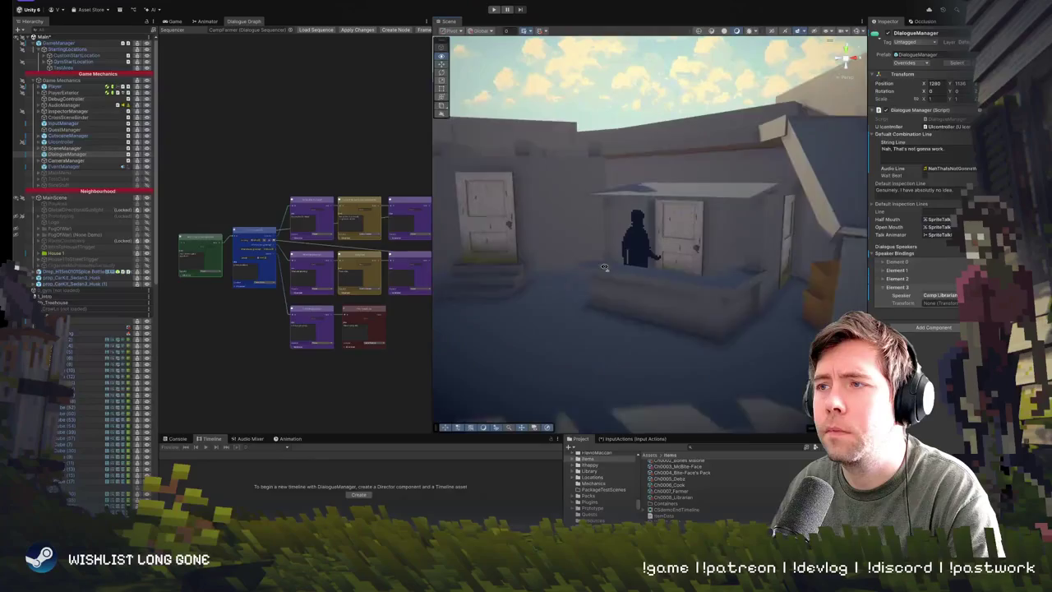
Step: Set the CampLibrarian's DialogueAnchor speaker to Camp Librarian
click(630, 254)
click(630, 253)
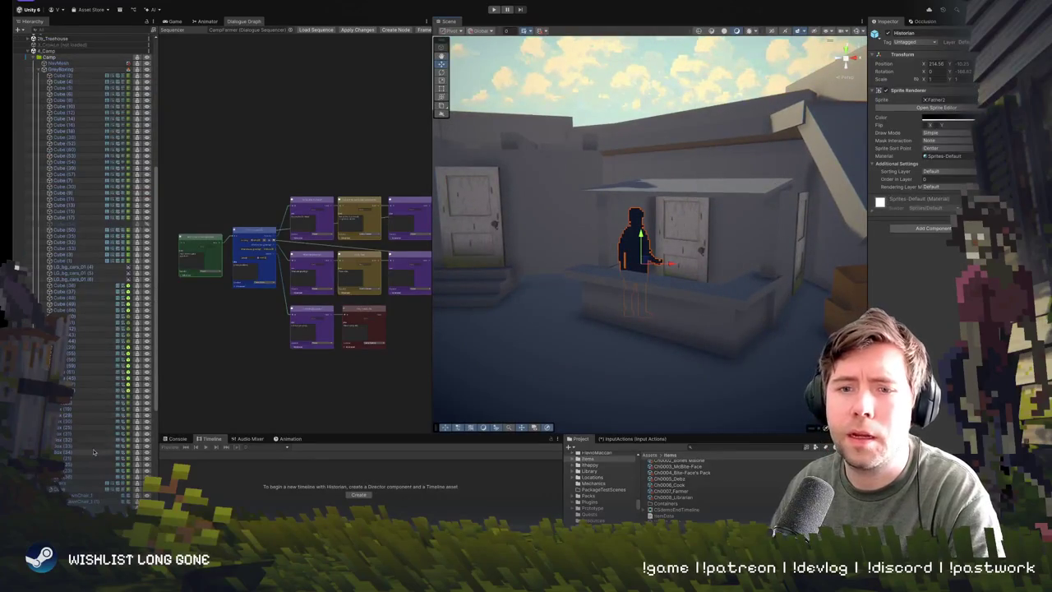
click(654, 351)
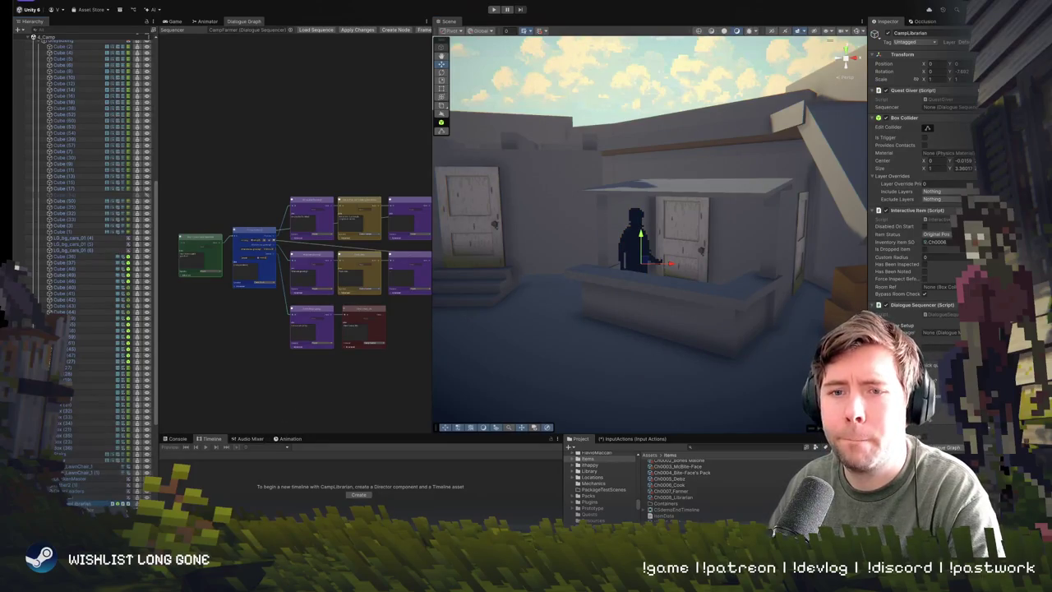
click(83, 503)
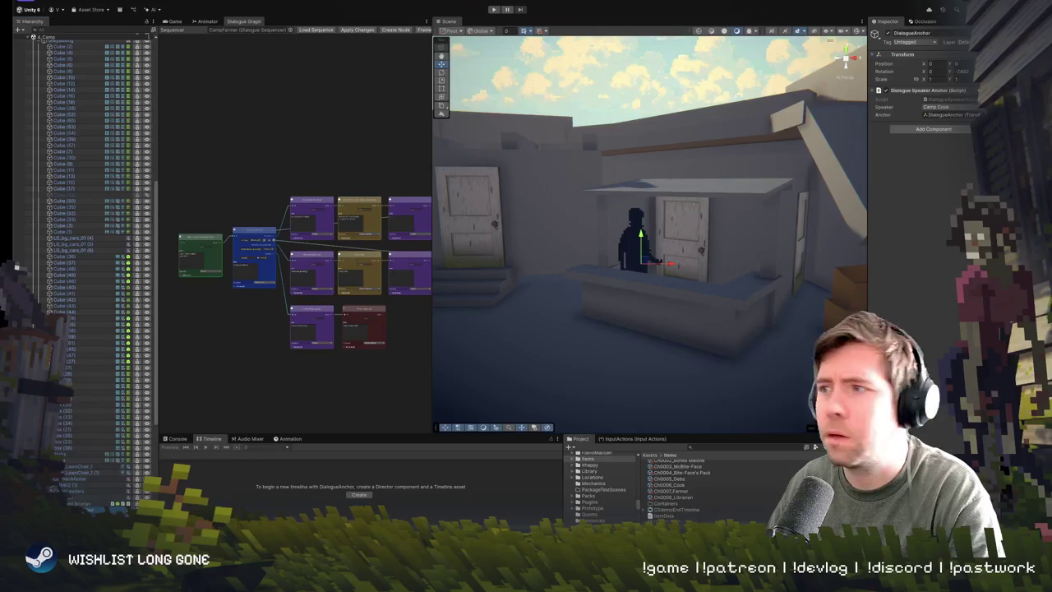
click(952, 107)
click(949, 161)
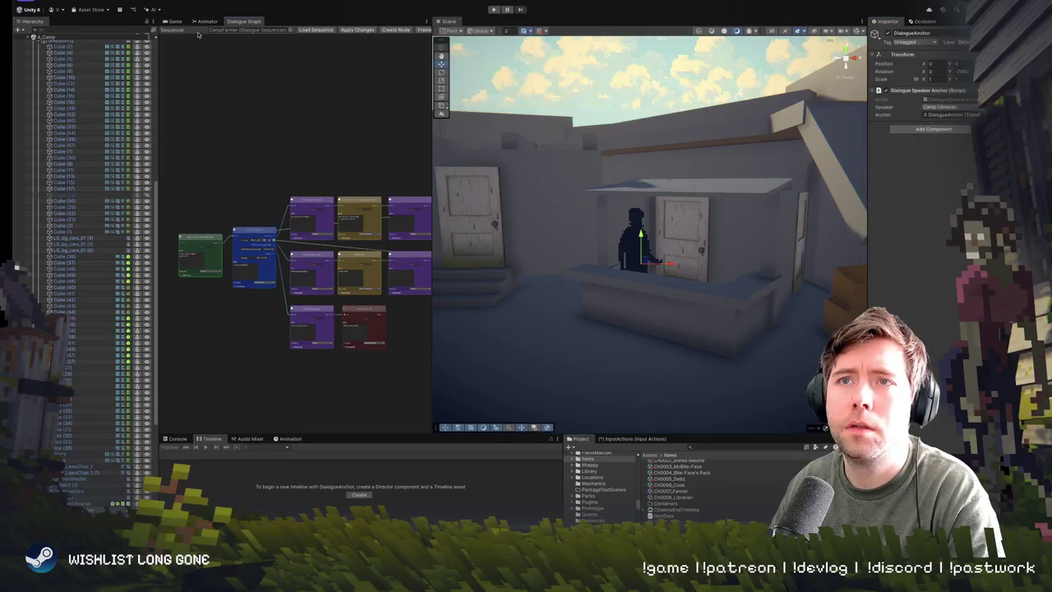
Step: Load the CampLibrarian sequencer into the Dialogue Graph, widen the panel and frame all nodes
click(290, 30)
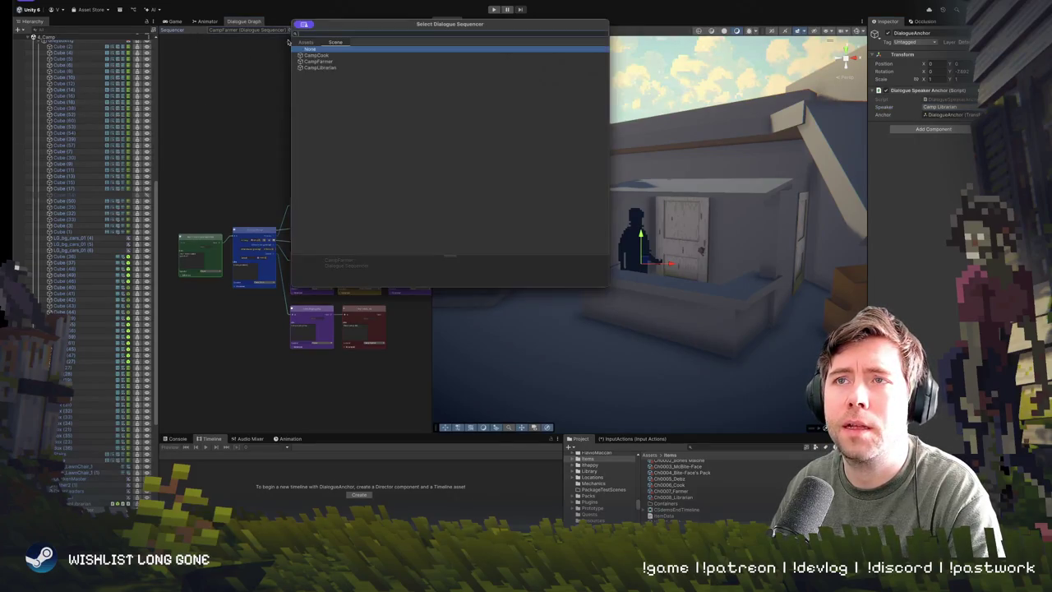
double_click(339, 69)
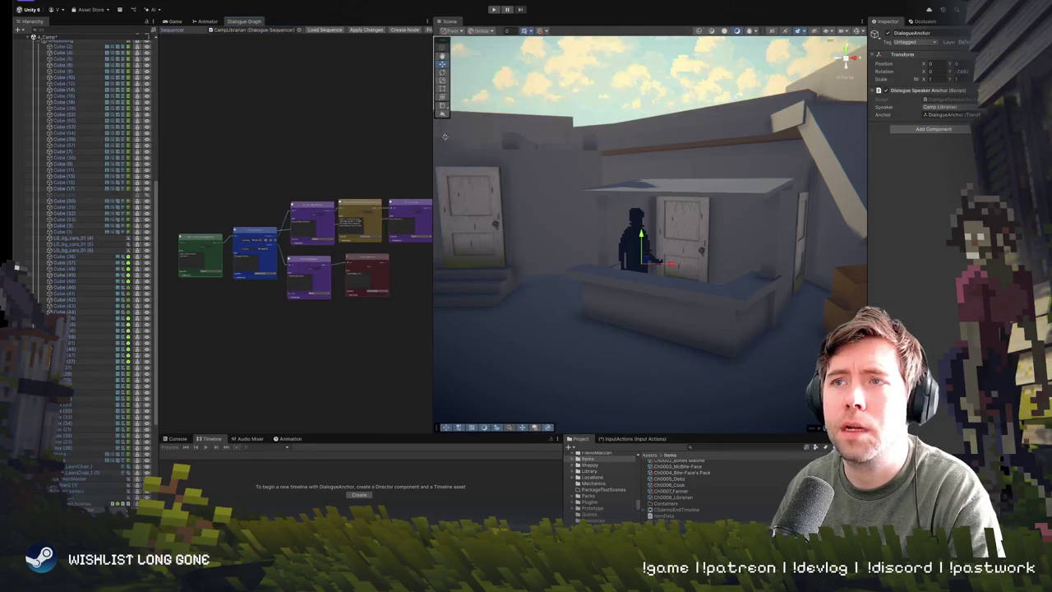
drag(433, 134, 751, 134)
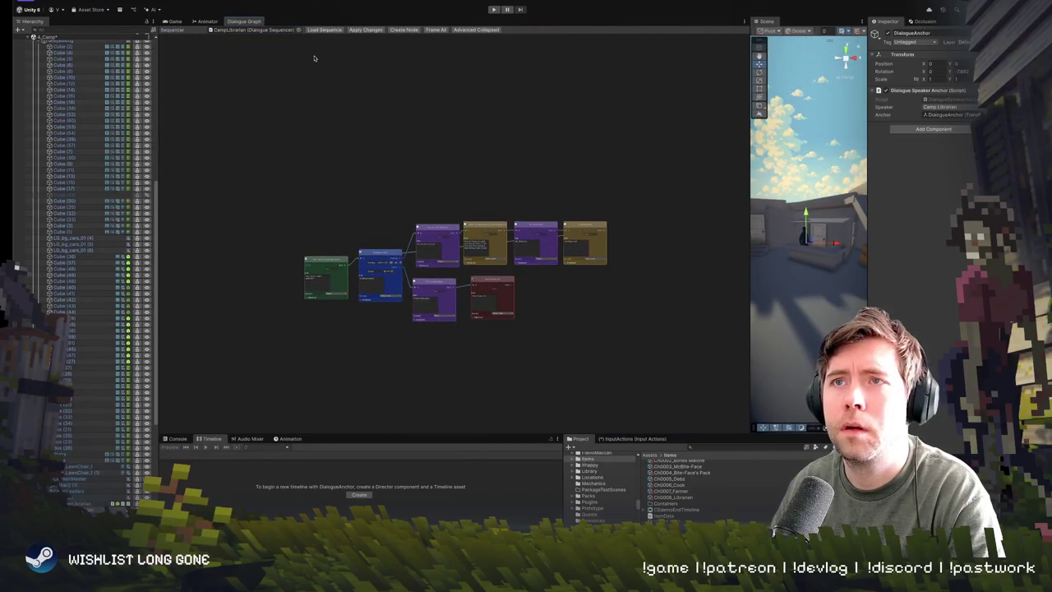
scroll(411, 65, up, 1)
click(438, 34)
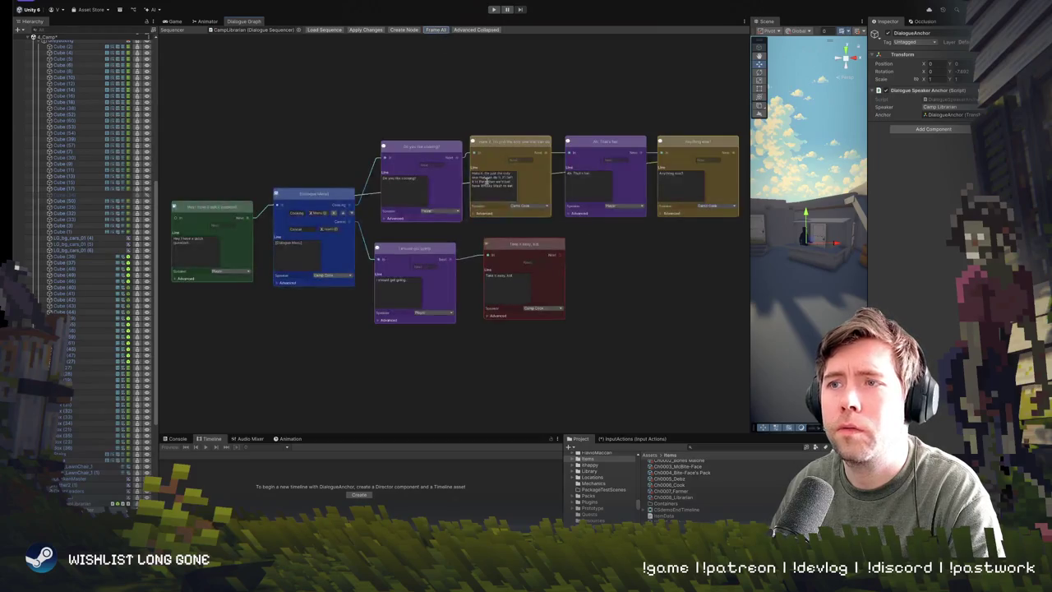
Step: Start retyping the green opening Player line as 'Nice books, can I ask a question?'
drag(215, 240, 465, 240)
scroll(465, 240, up, 1)
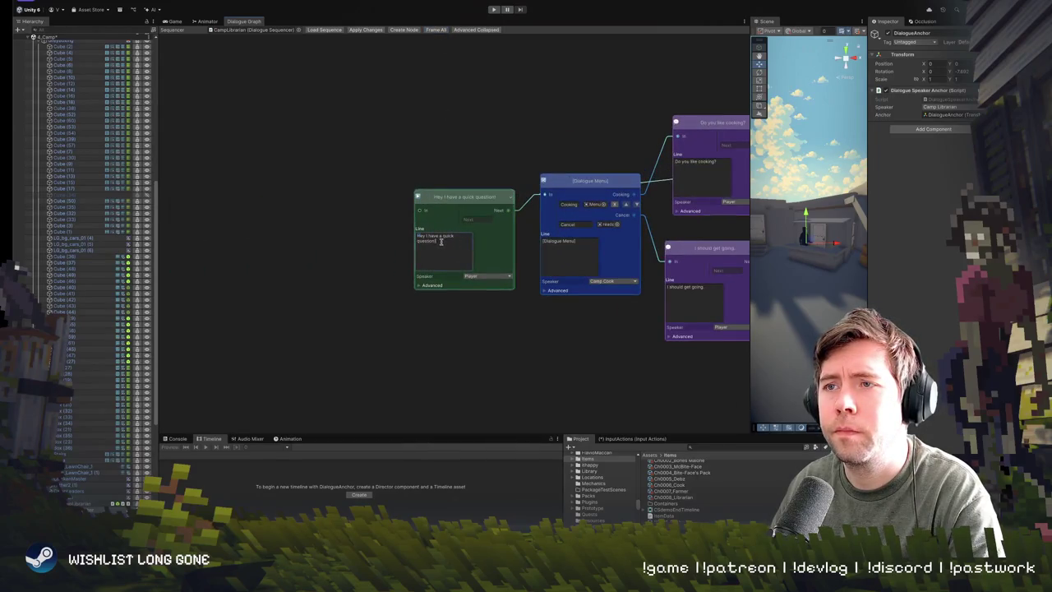
click(442, 240)
text(Nice tooks, c)
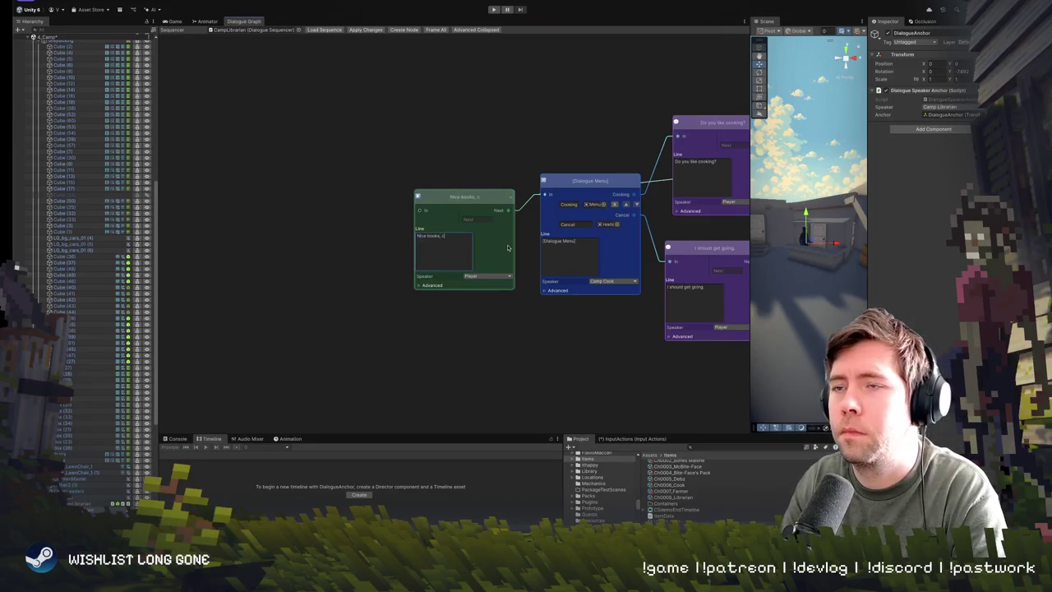
text(an I ask)
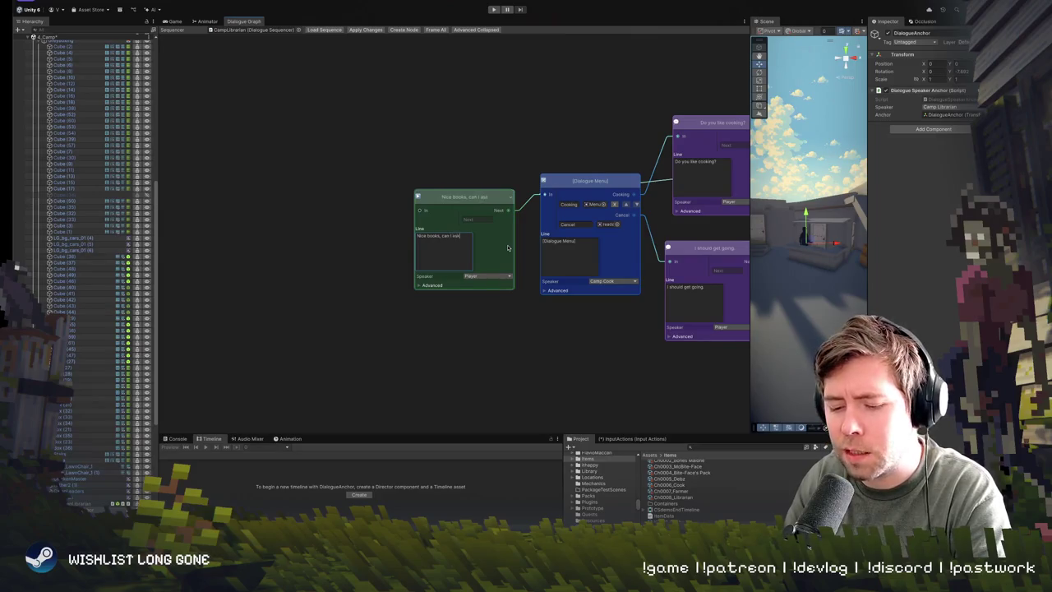
text( a question?)
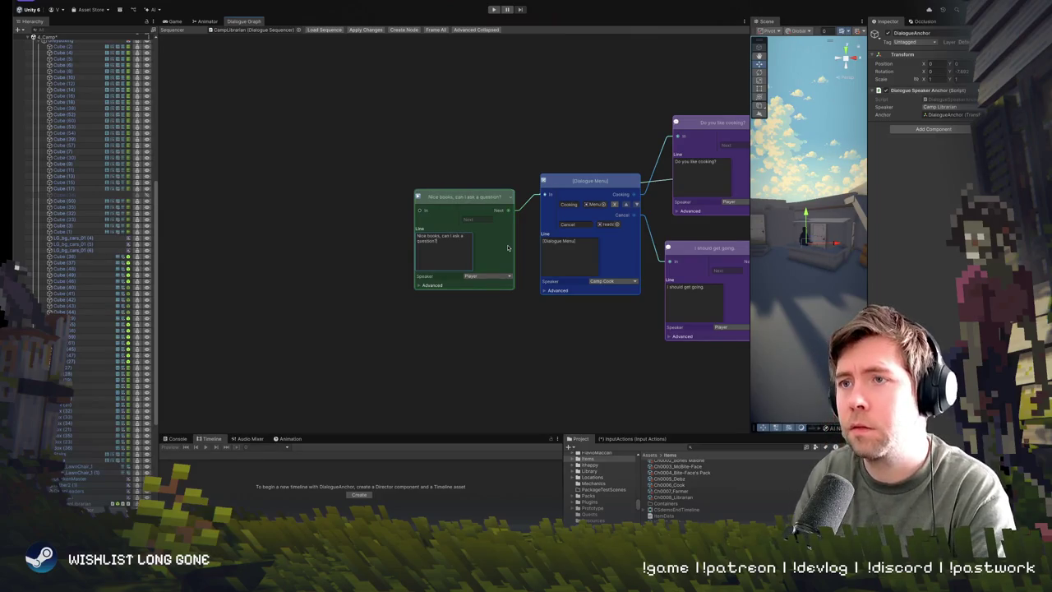
Step: Rewrite the 'Do you like cooking?' choice to read 'What's with all the books?'
mouse_move(567, 160)
mouse_down()
mouse_move(477, 192)
mouse_move(370, 182)
mouse_up()
scroll(439, 190, down, 1)
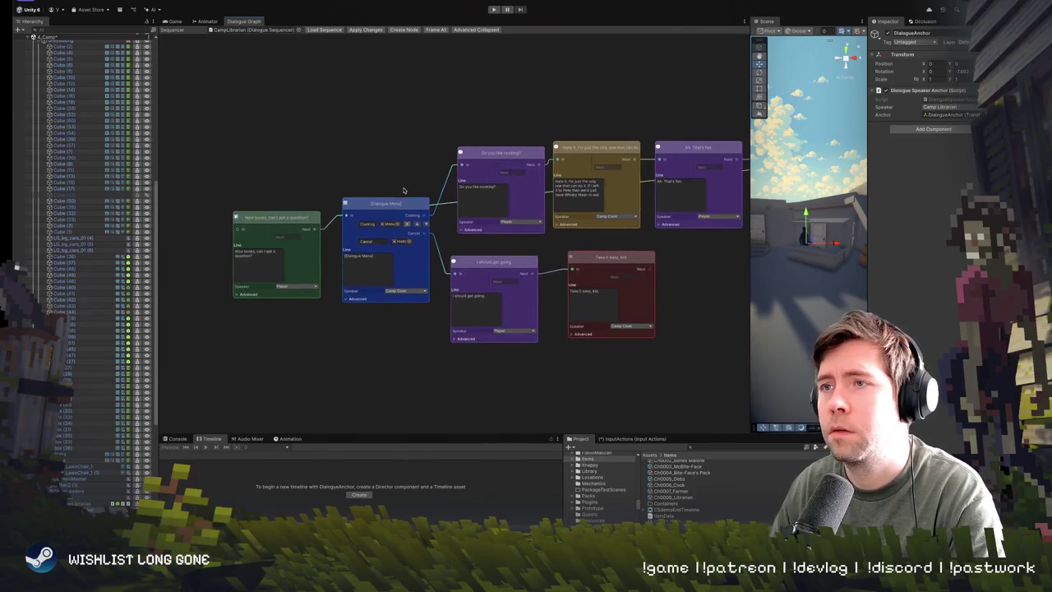
click(370, 269)
click(415, 183)
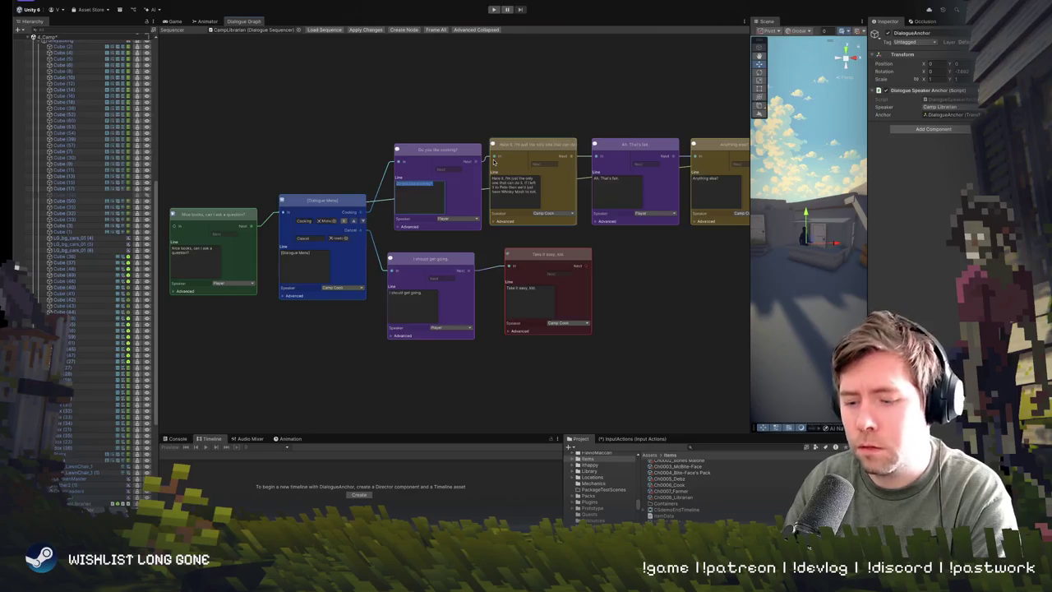
text(What's with all the books?)
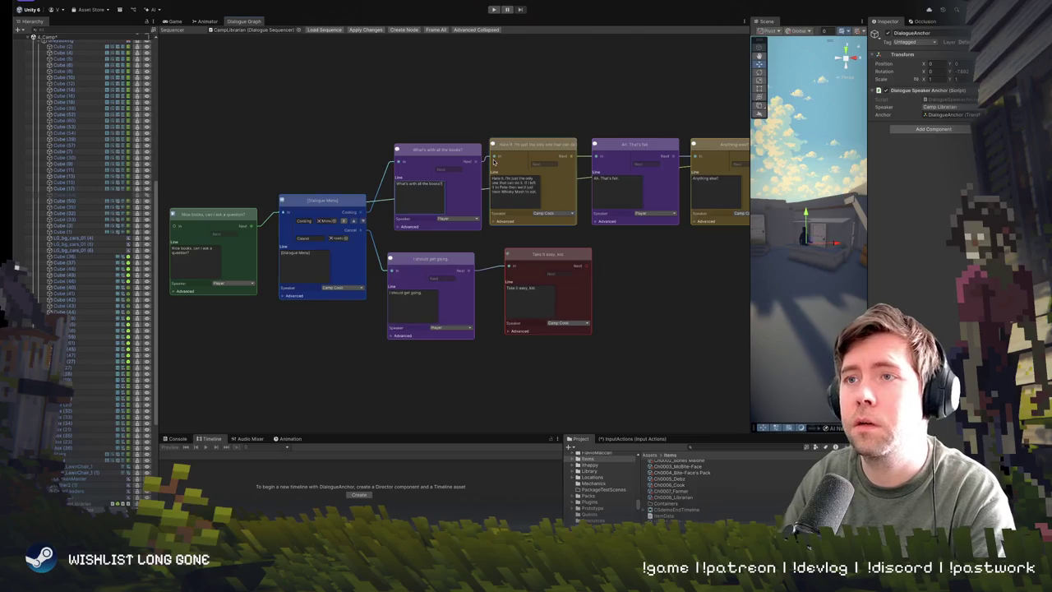
Step: Replace the yellow reply's text with a line about gathering information on the world
scroll(434, 177, up, 2)
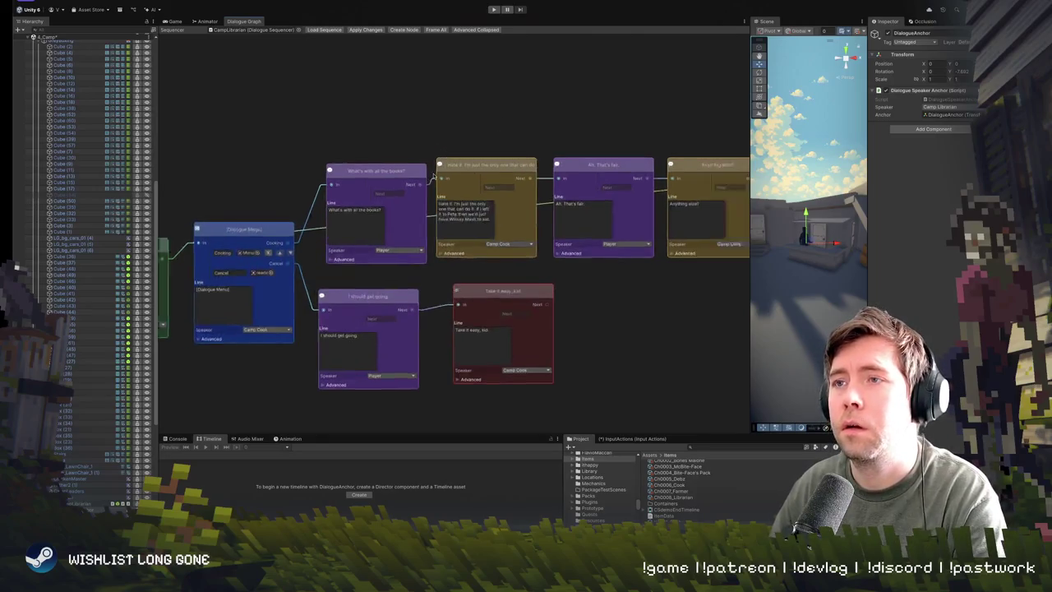
drag(434, 176, 332, 162)
click(361, 197)
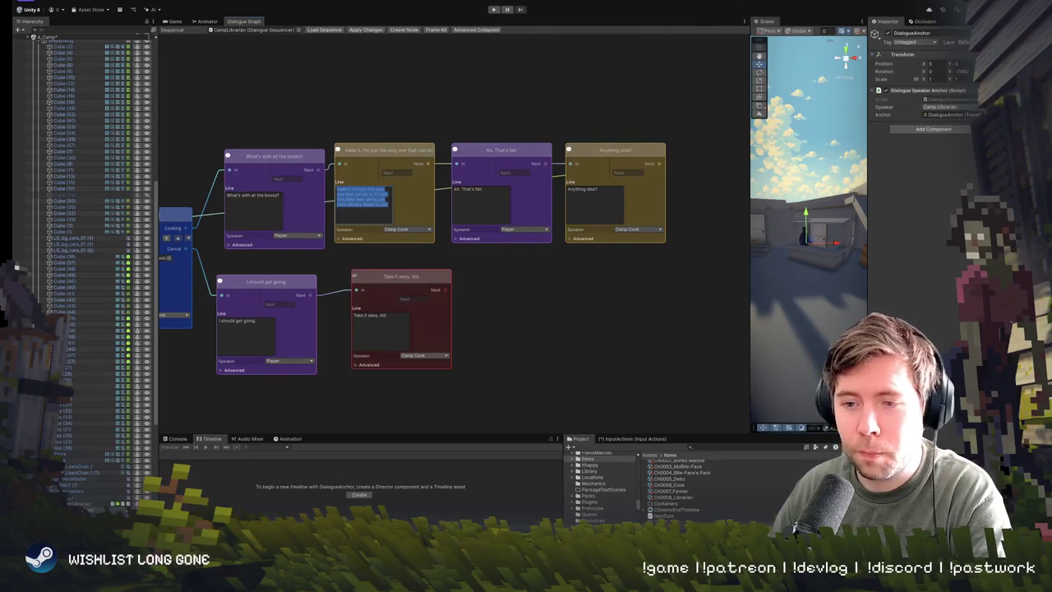
scroll(301, 282, down, 1)
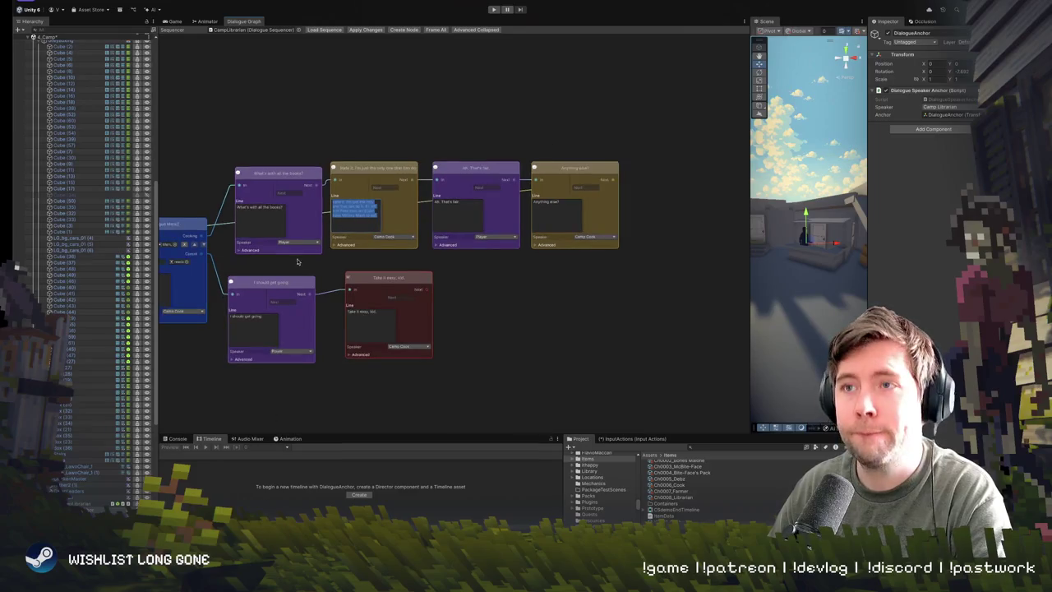
click(380, 217)
key(ctrl+a)
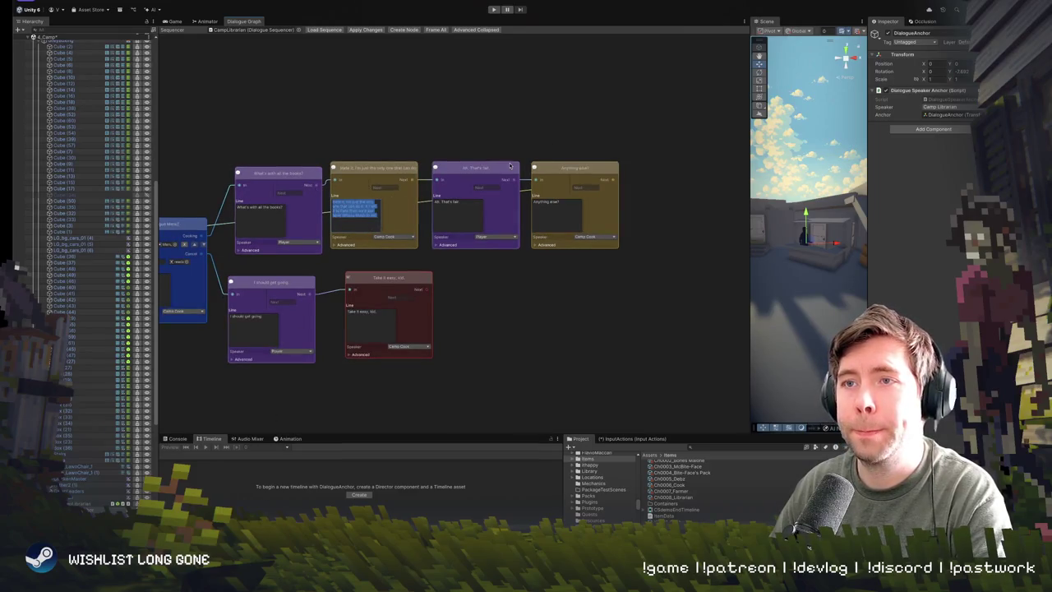
key(BackSpace)
text(I'm gal)
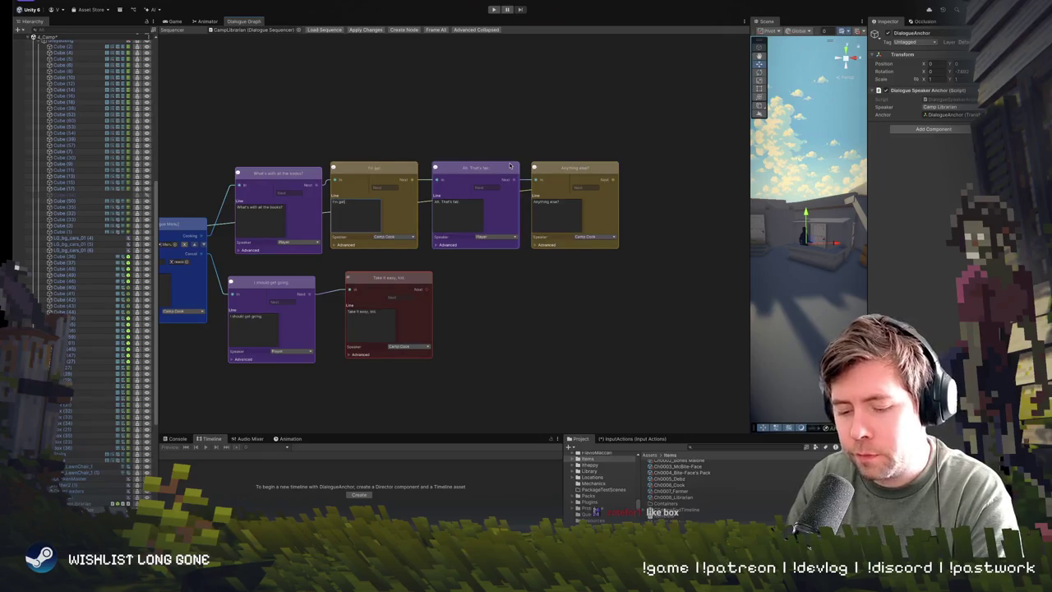
text(mer)
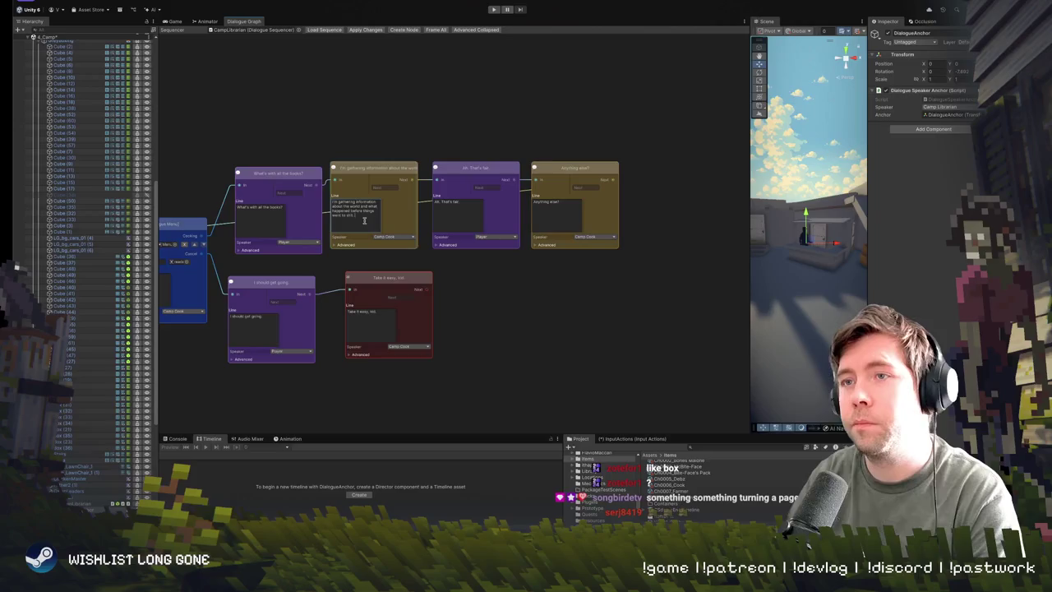
Step: Retype the 'Ah. That's fair' and 'Anything else?' lines, starting them with 'Oh' and 'Hi'
double_click(456, 201)
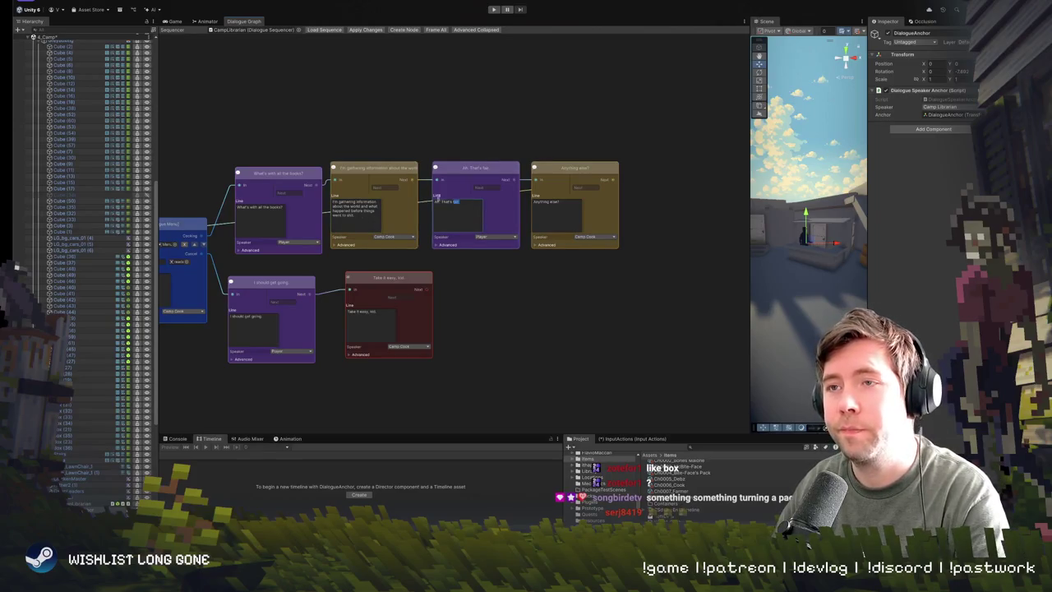
triple_click(454, 201)
text(Oh cool.)
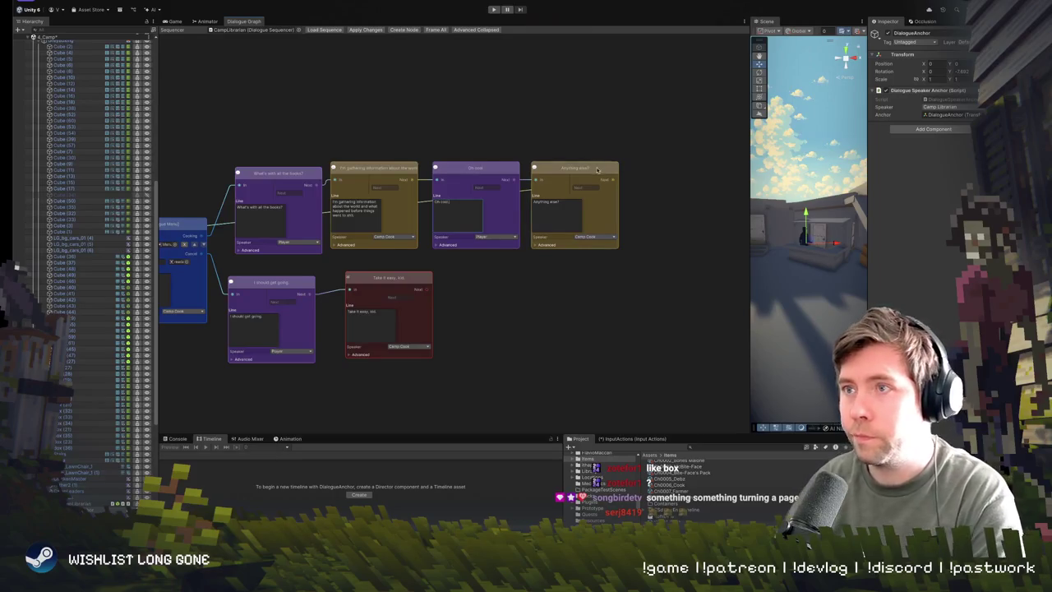
click(543, 217)
text(Hi)
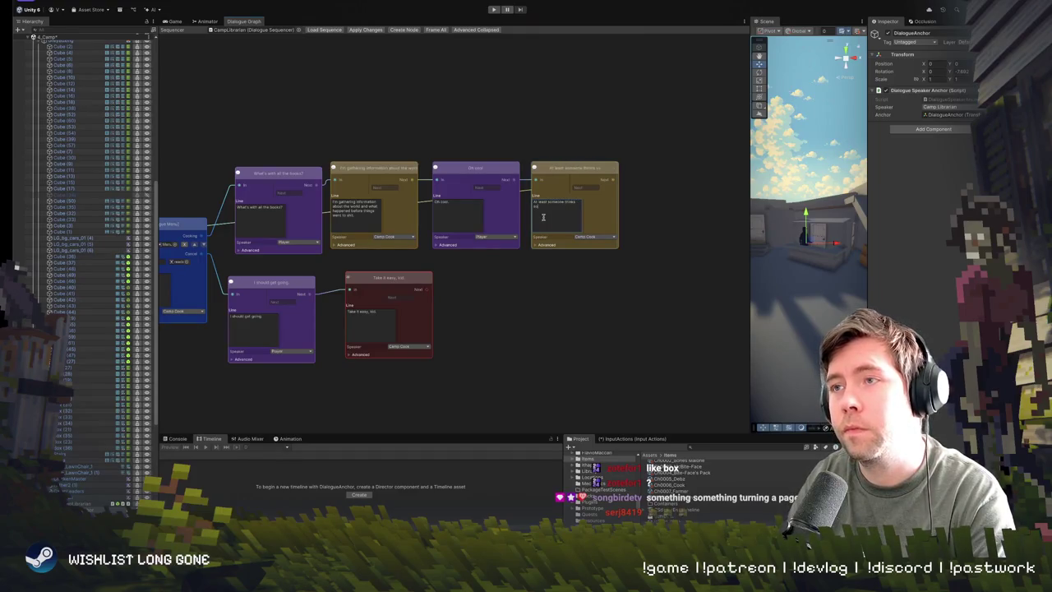
Step: Make Camp Librarian the speaker of the last yellow, information reply and red farewell nodes
drag(531, 293, 561, 302)
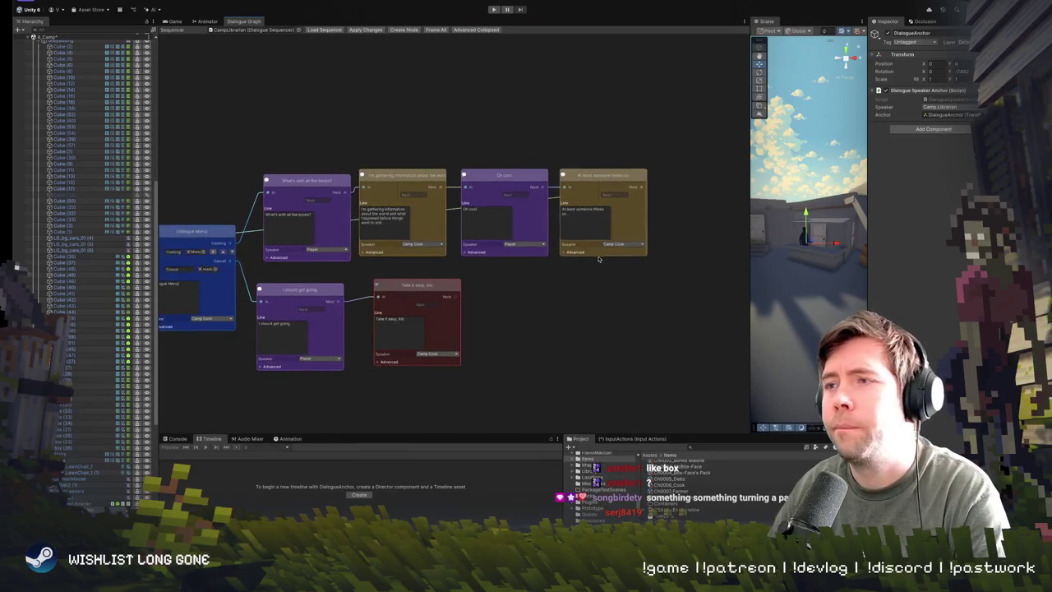
click(615, 245)
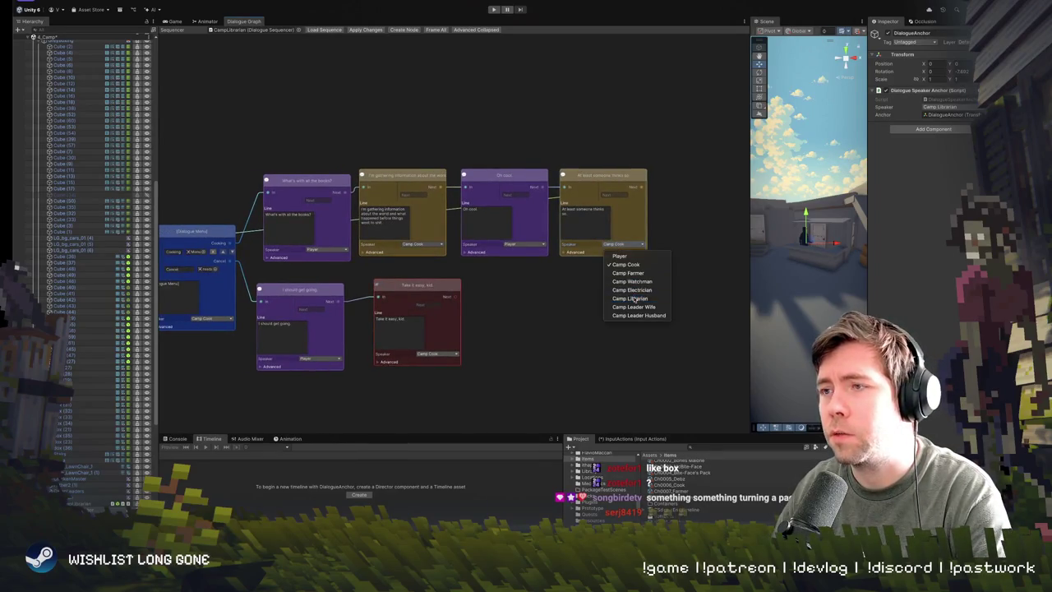
click(629, 271)
click(414, 237)
click(442, 302)
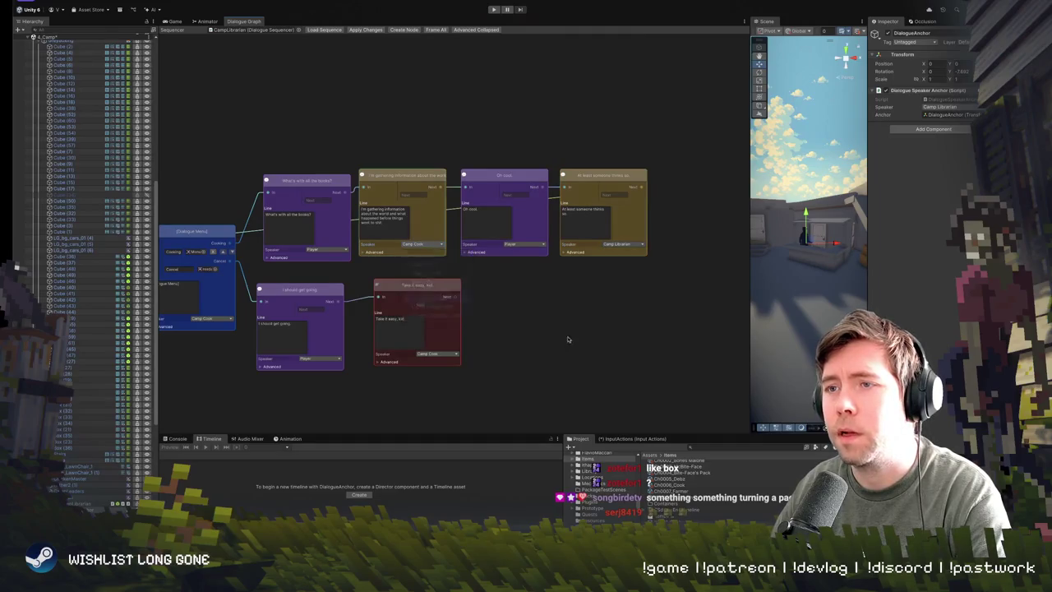
drag(516, 288, 618, 286)
click(534, 354)
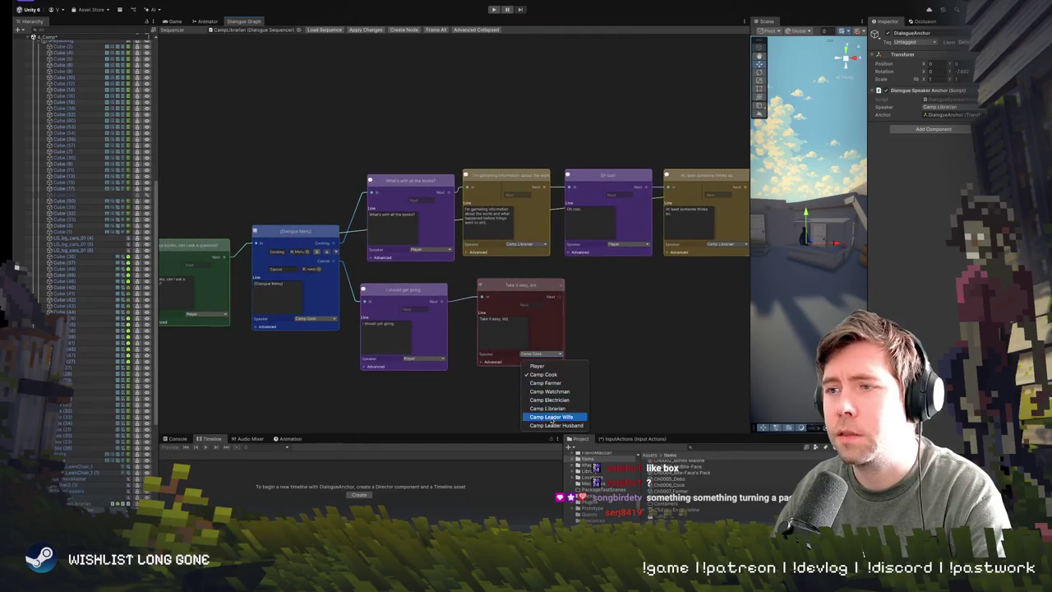
click(568, 409)
Step: Replace 'Take it easy, kid.' with 'COme back any time and let me know if you find any books to check out.'
scroll(494, 312, up, 1)
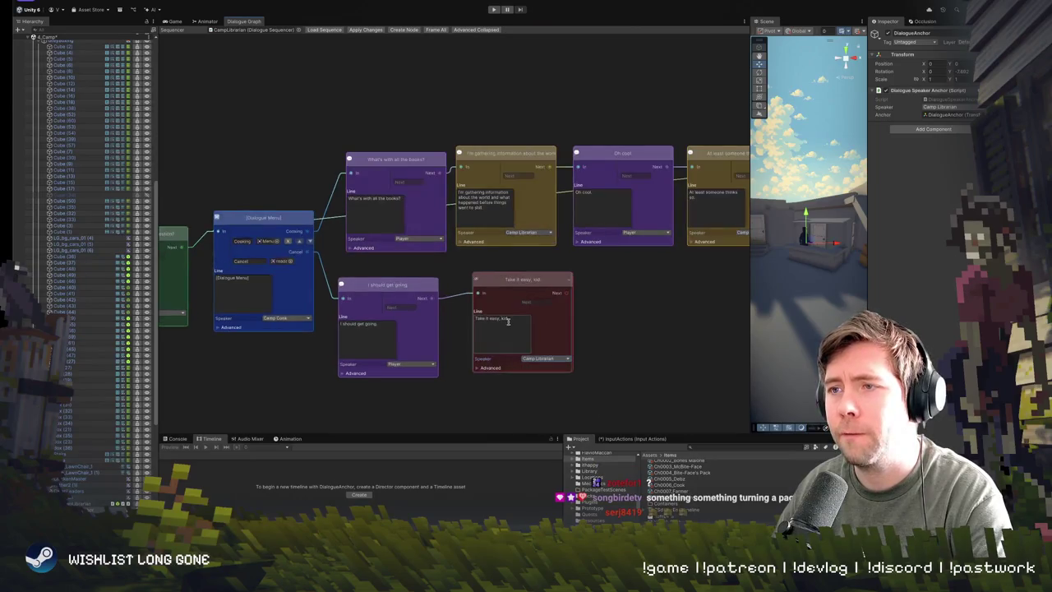
drag(510, 324, 559, 306)
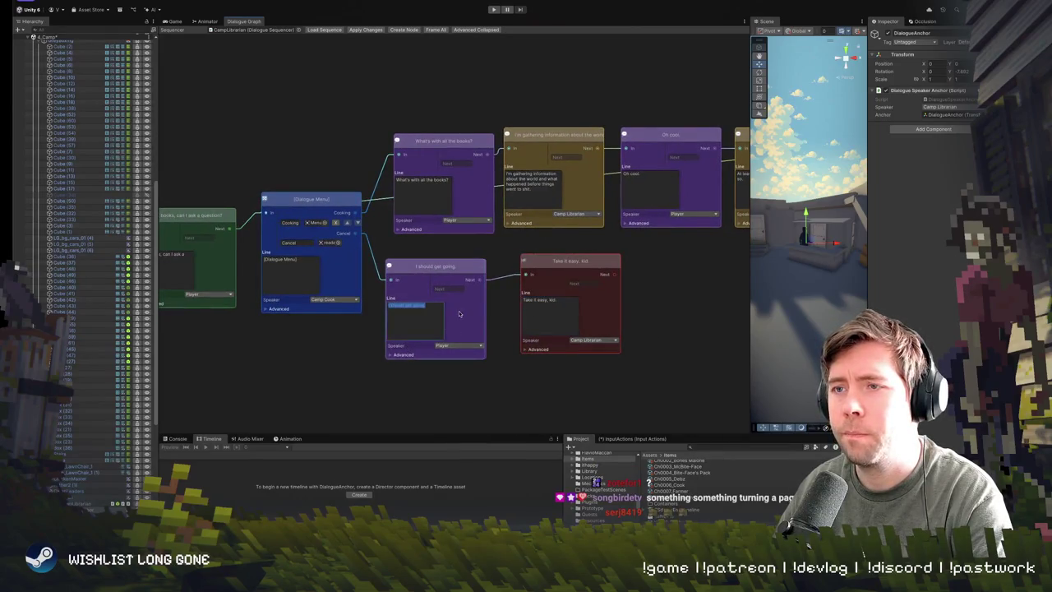
click(560, 306)
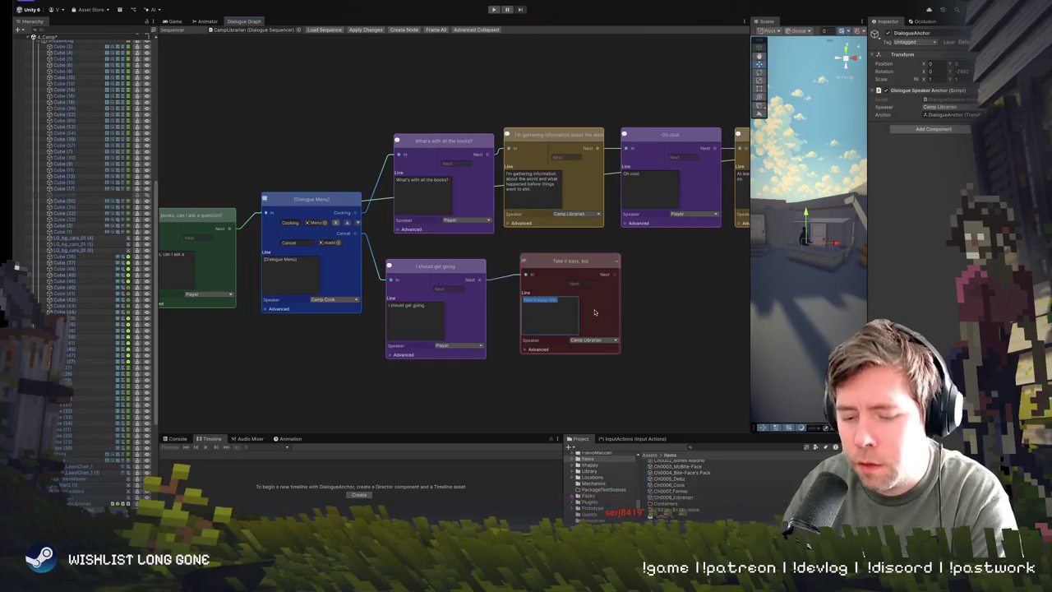
text(COme back any)
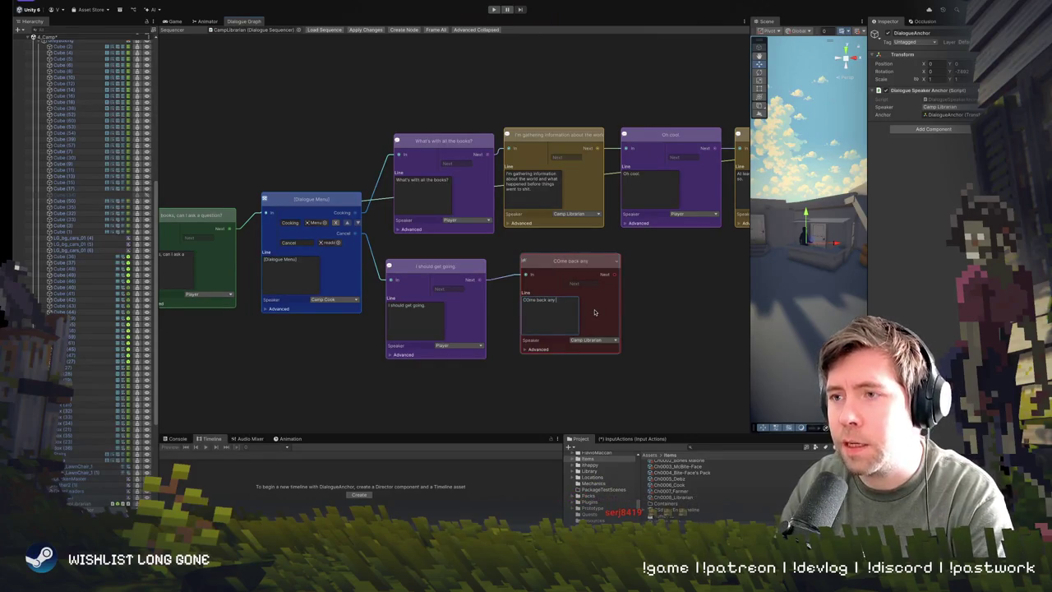
text( time)
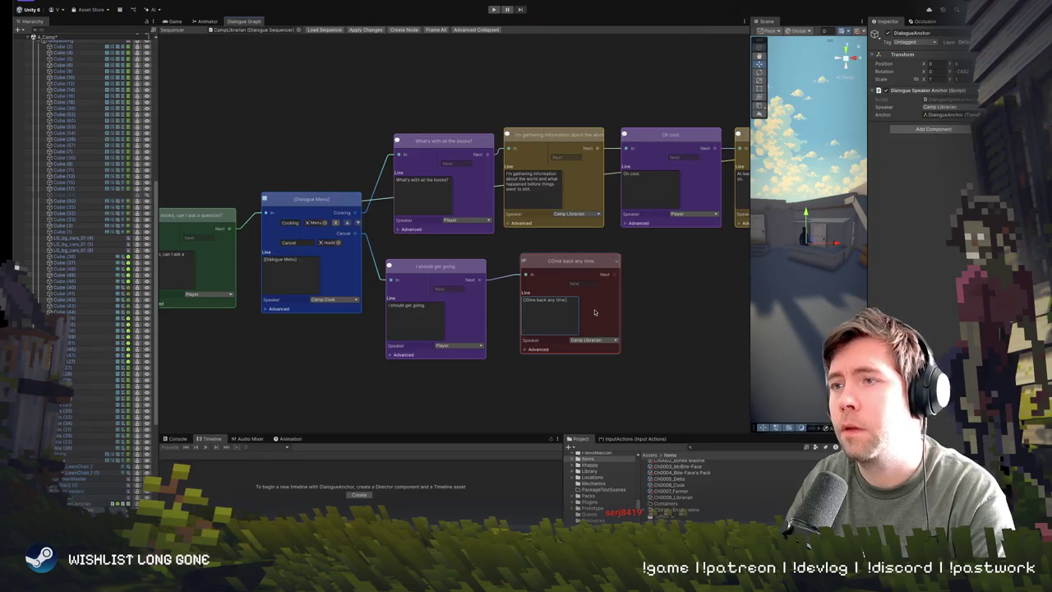
text( and let me know if you find)
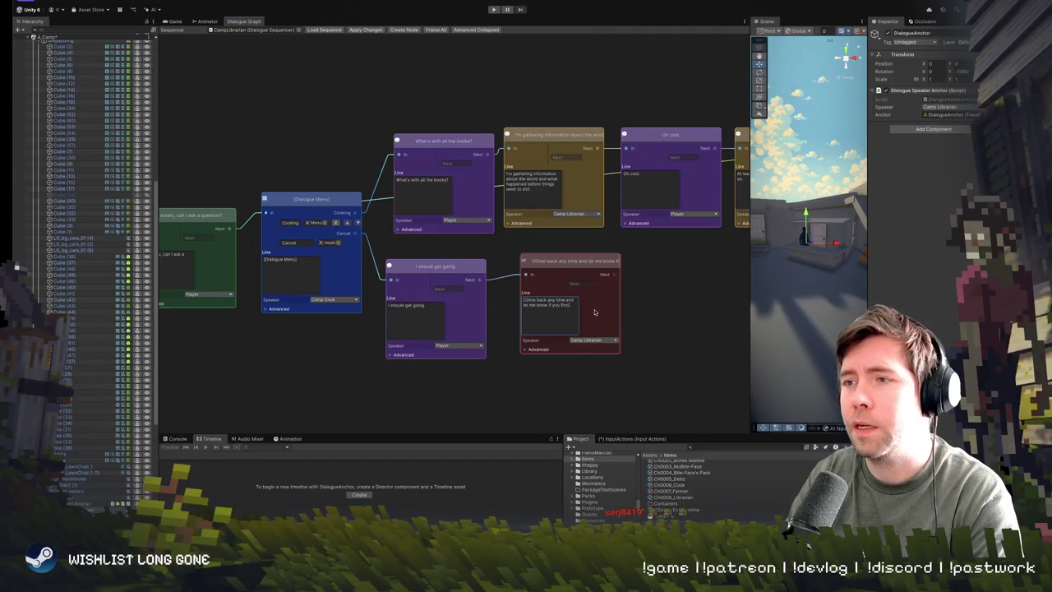
text( any thi)
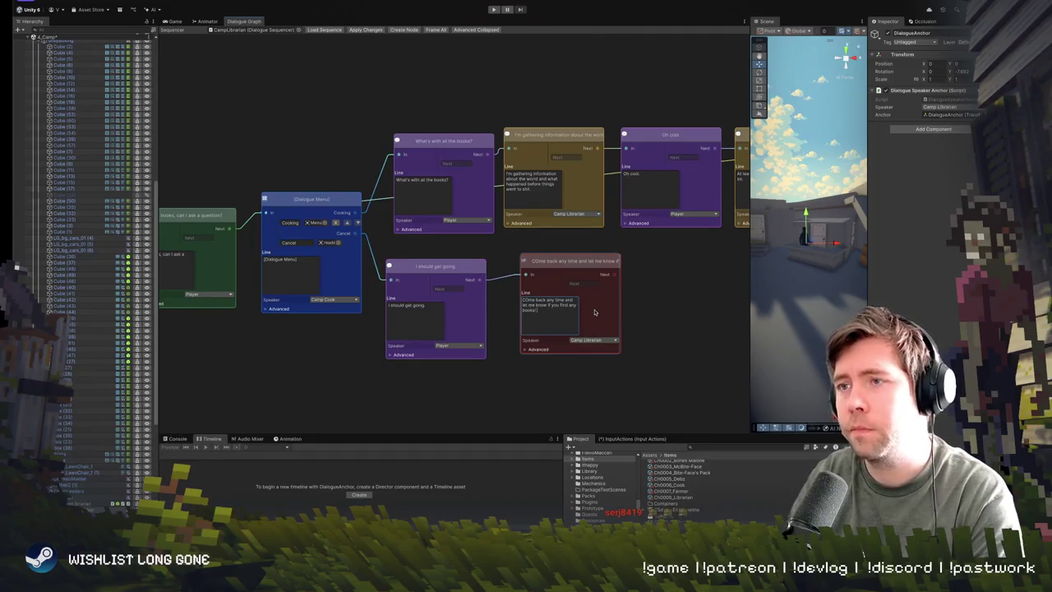
click(556, 310)
text(to check out!)
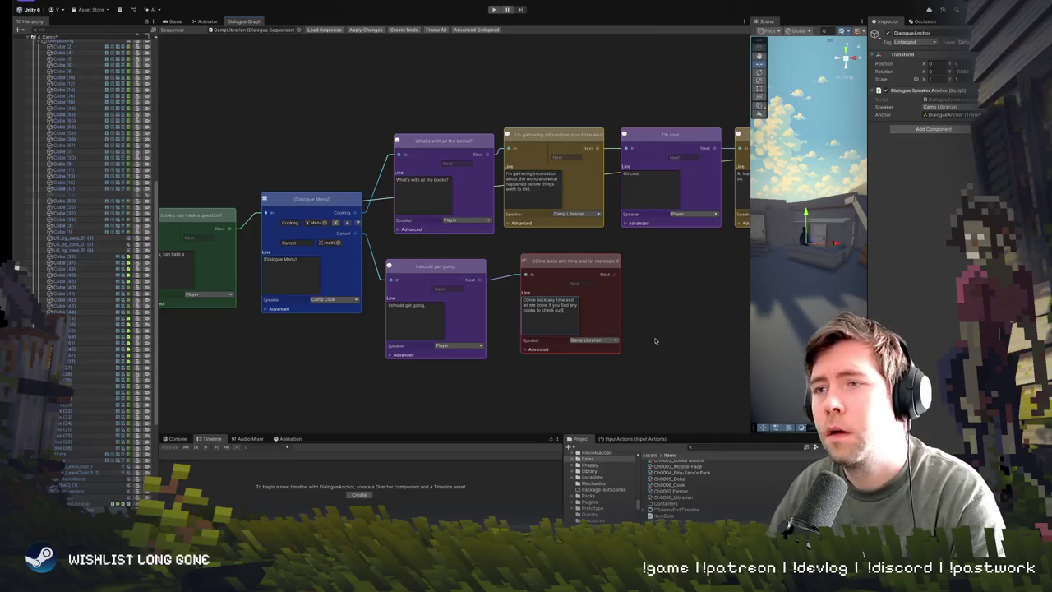
Step: Rename the first dialogue menu choice to Books
scroll(336, 365, down, 2)
click(403, 237)
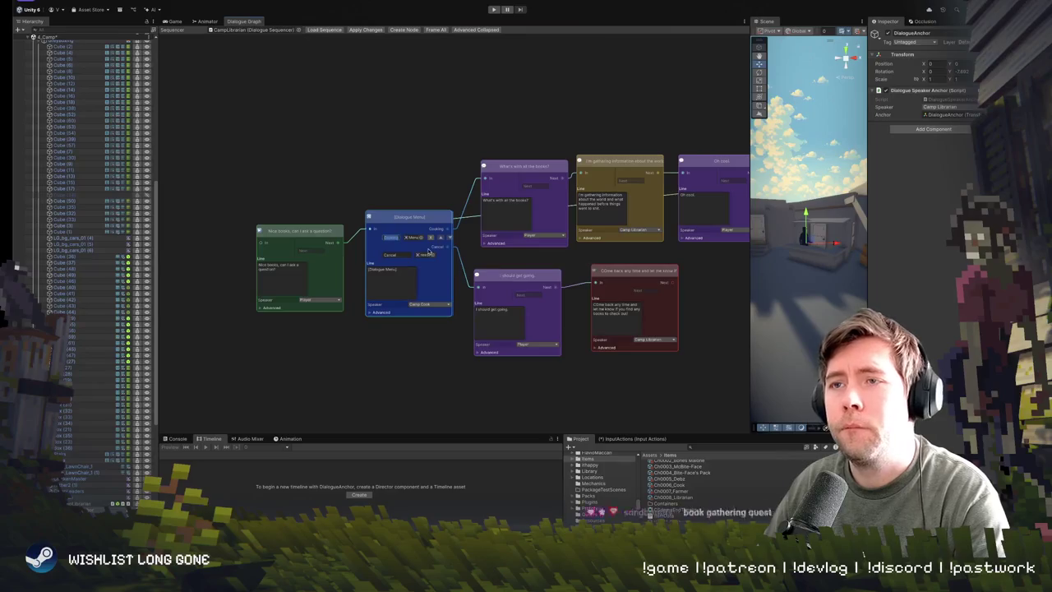
click(428, 251)
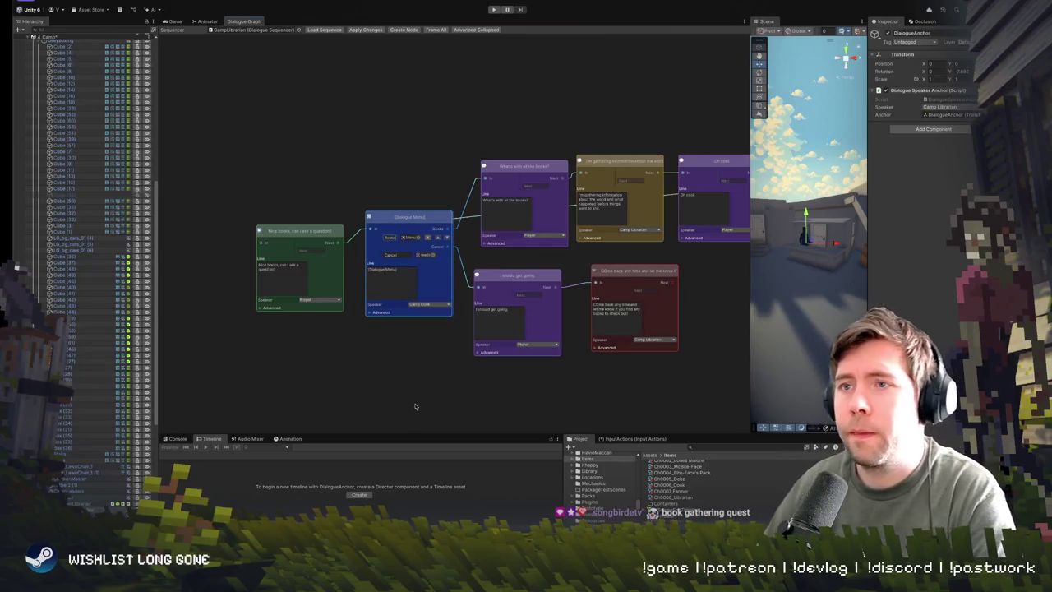
Step: Assign the survival guide book sprite as the Books choice's icon
click(429, 238)
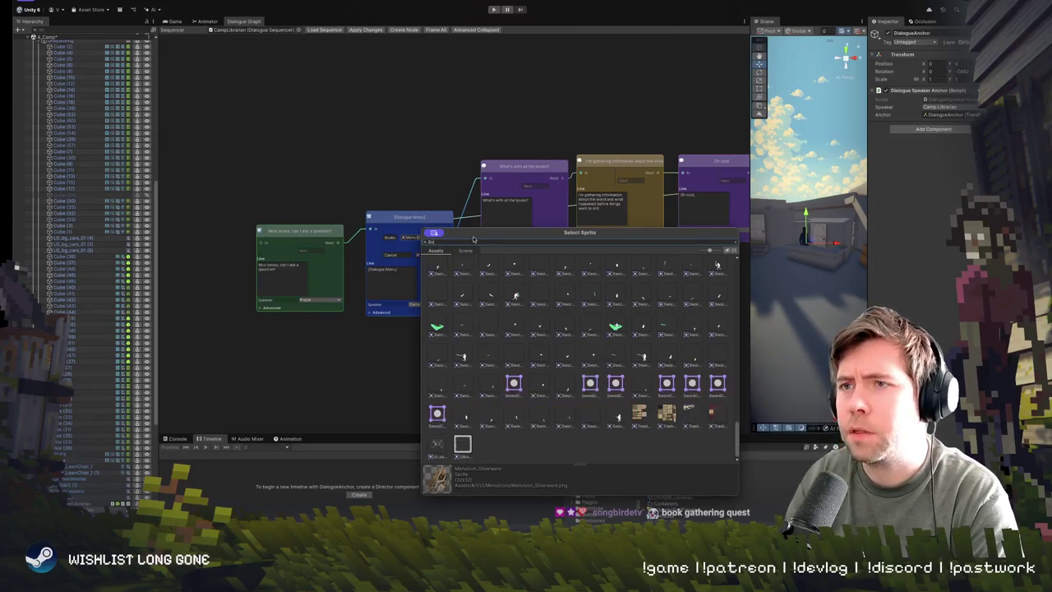
text(oks)
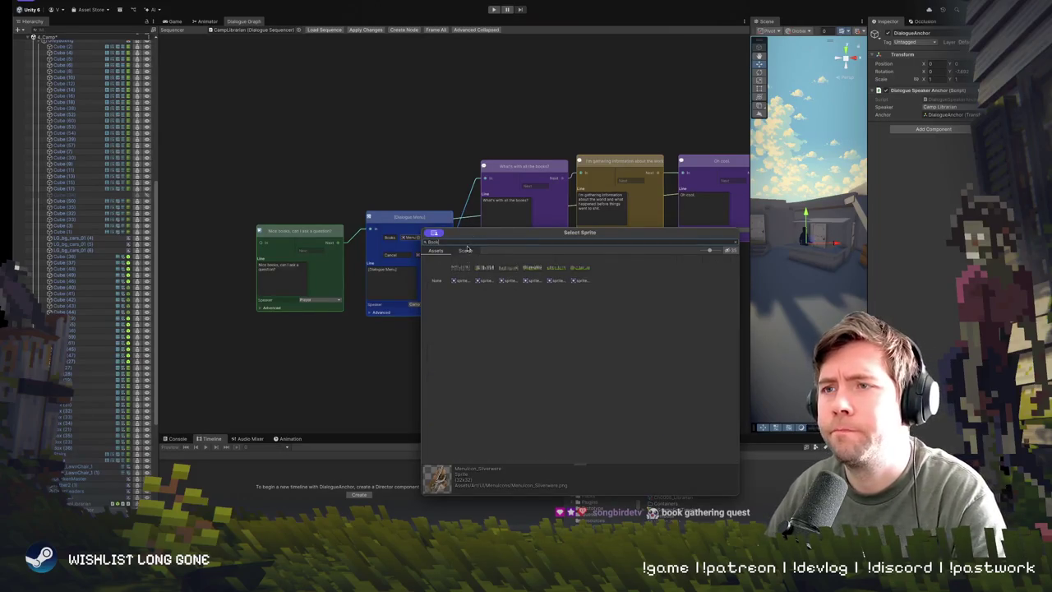
key(BackSpace)
key(BackSpace)
key(BackSpace)
text(Read)
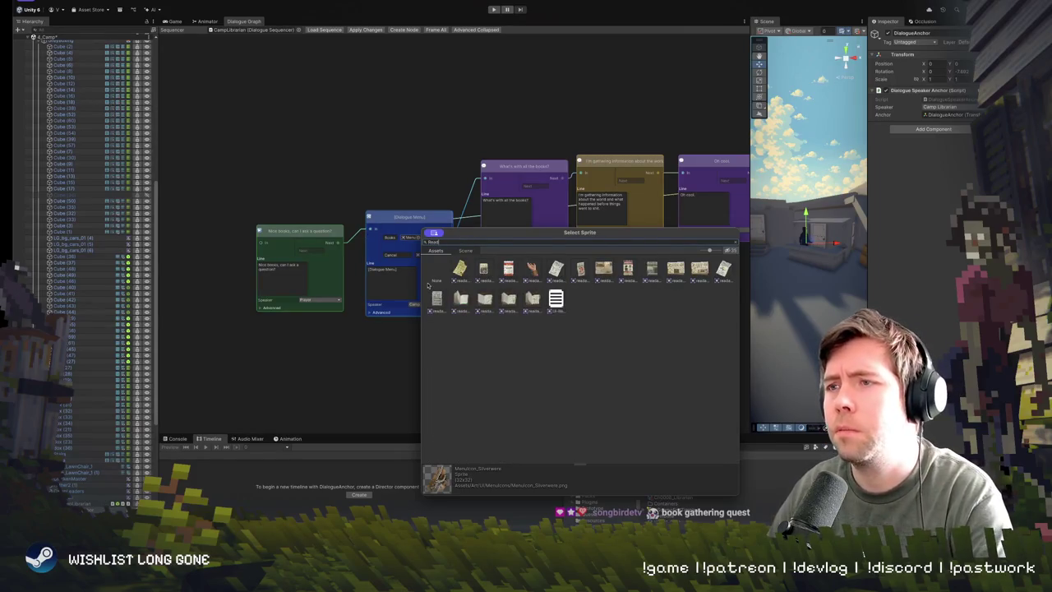
click(485, 301)
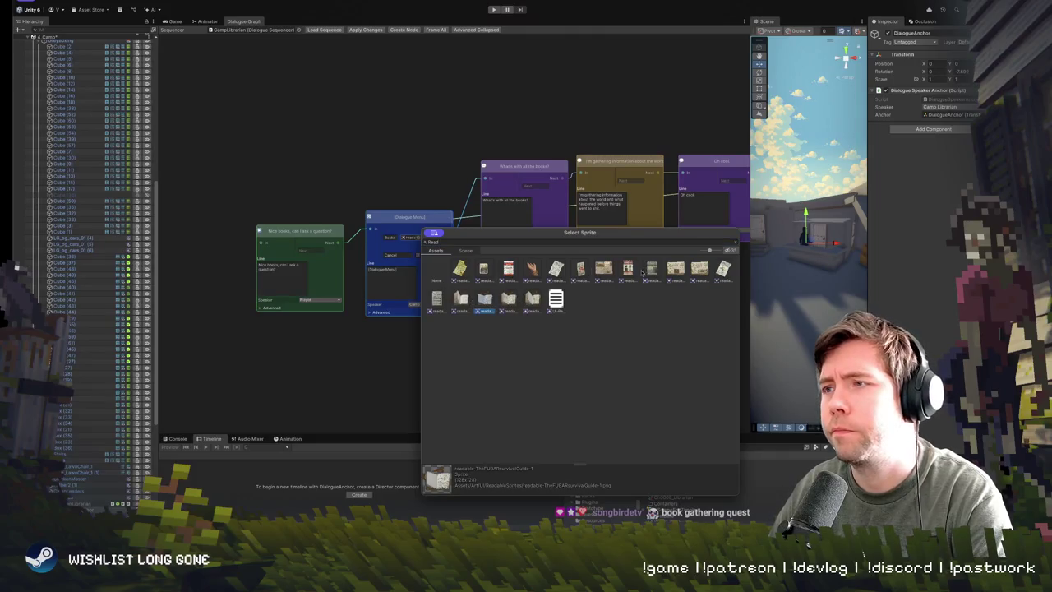
double_click(491, 303)
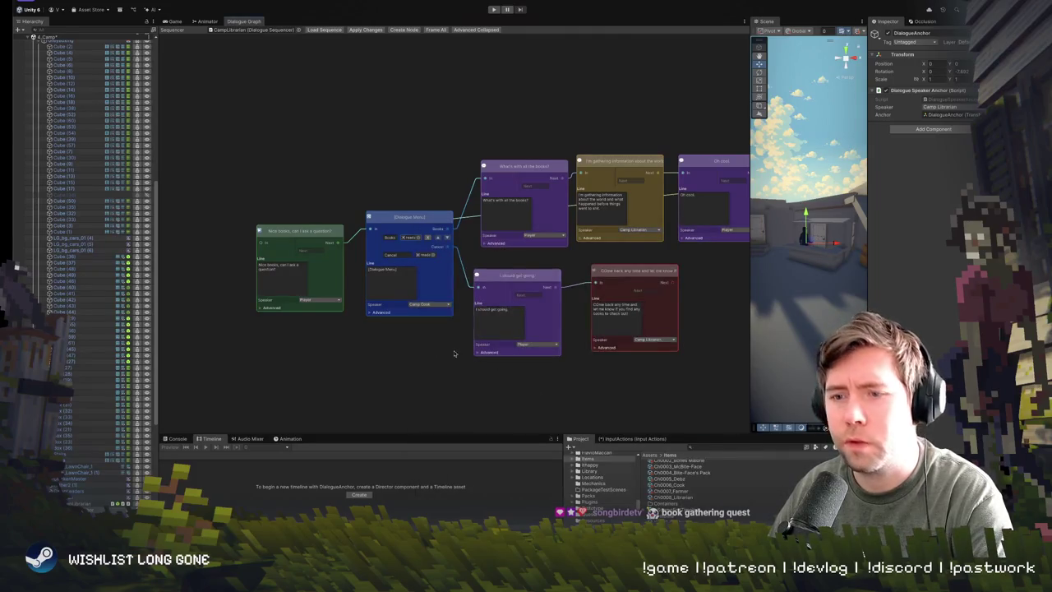
scroll(416, 334, up, 1)
Step: Set the Dialogue Menu node's speaker to Camp Librarian
mouse_move(416, 335)
mouse_down()
mouse_move(444, 311)
mouse_move(322, 343)
mouse_move(435, 346)
mouse_move(343, 349)
mouse_up()
scroll(469, 302, down, 1)
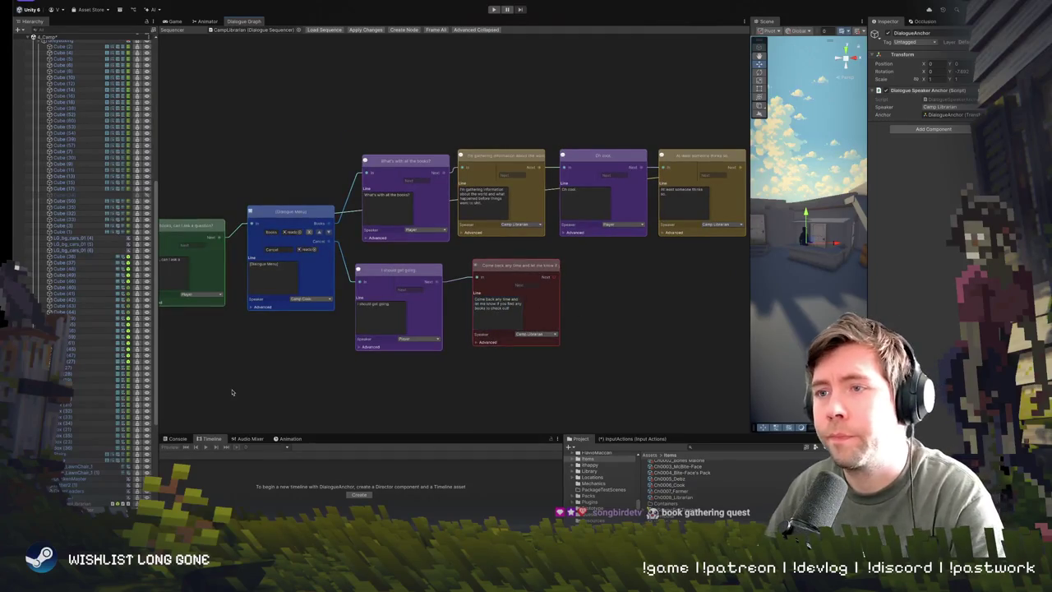
mouse_move(326, 362)
mouse_down()
mouse_move(465, 361)
mouse_move(254, 371)
mouse_up()
scroll(331, 332, down, 1)
scroll(320, 321, down, 2)
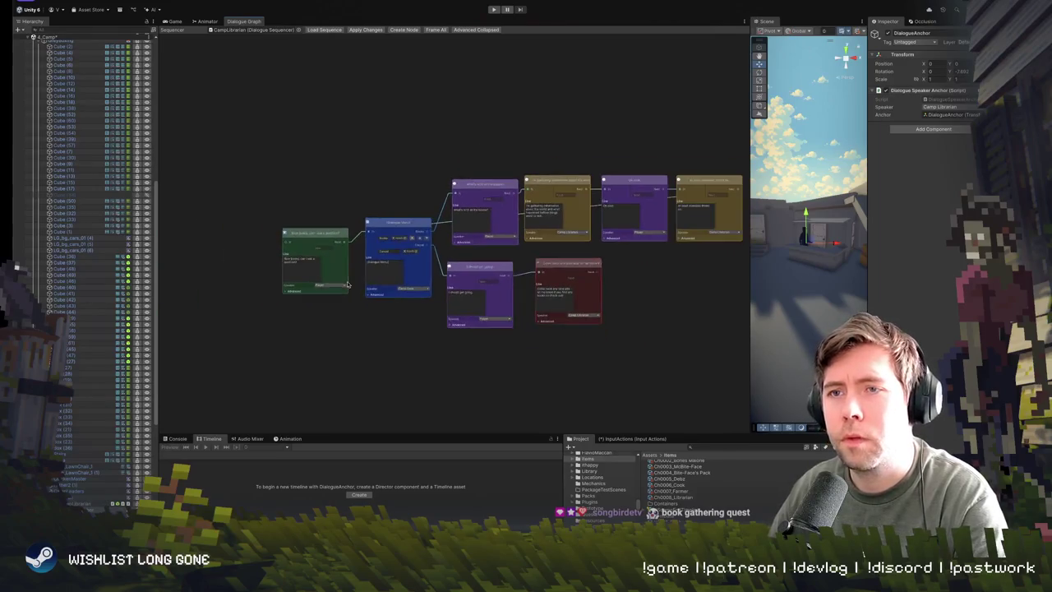
scroll(319, 304, up, 3)
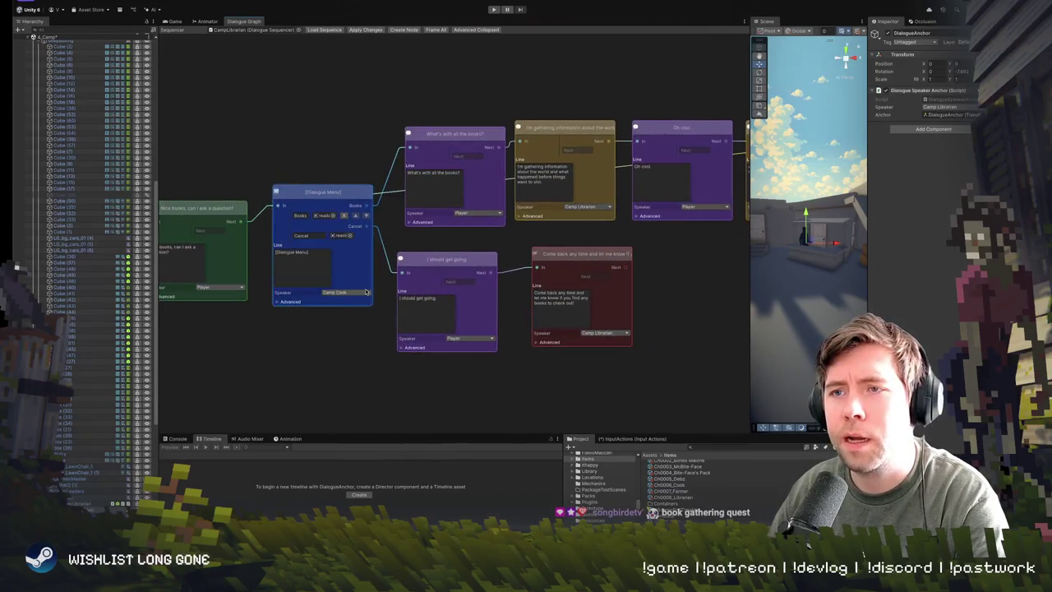
click(367, 293)
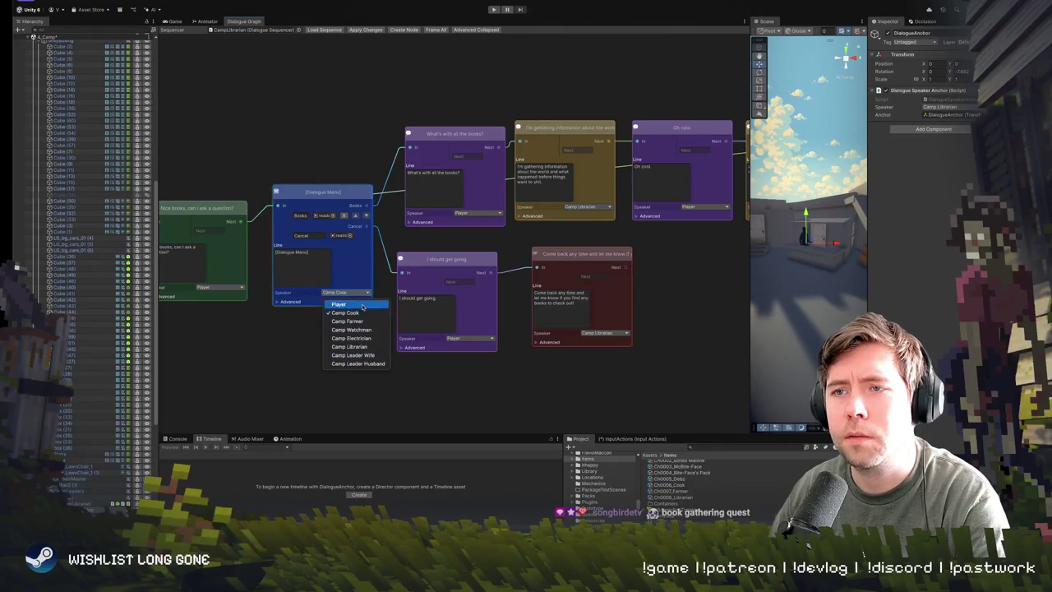
click(361, 346)
Step: Widen the Scene view and start play mode to test the conversation
scroll(295, 355, down, 1)
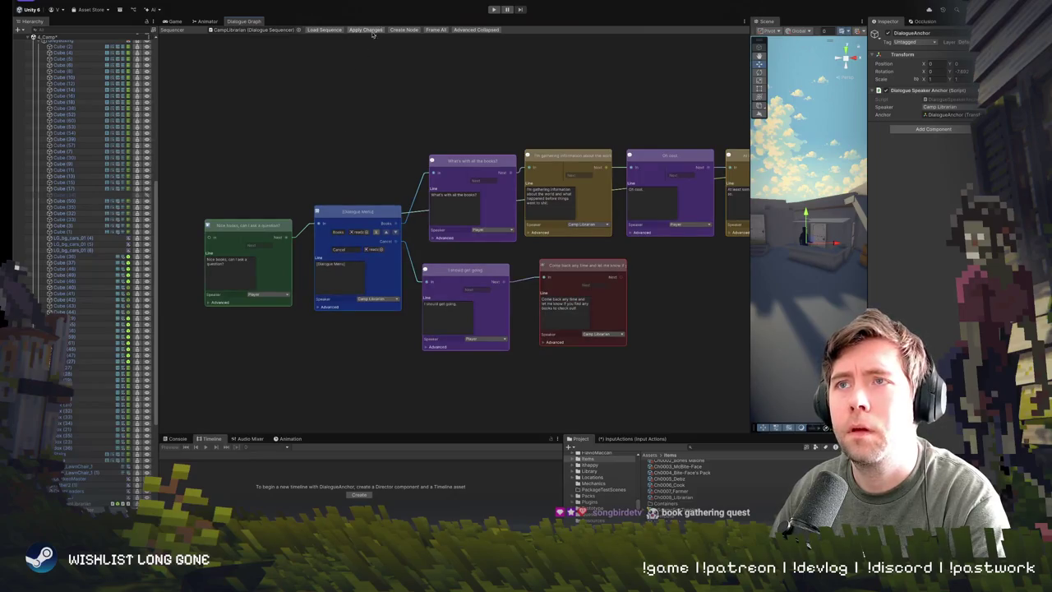
scroll(503, 239, down, 2)
mouse_move(303, 207)
mouse_down()
mouse_move(434, 179)
mouse_move(256, 183)
mouse_up()
scroll(434, 178, up, 3)
drag(257, 137, 224, 140)
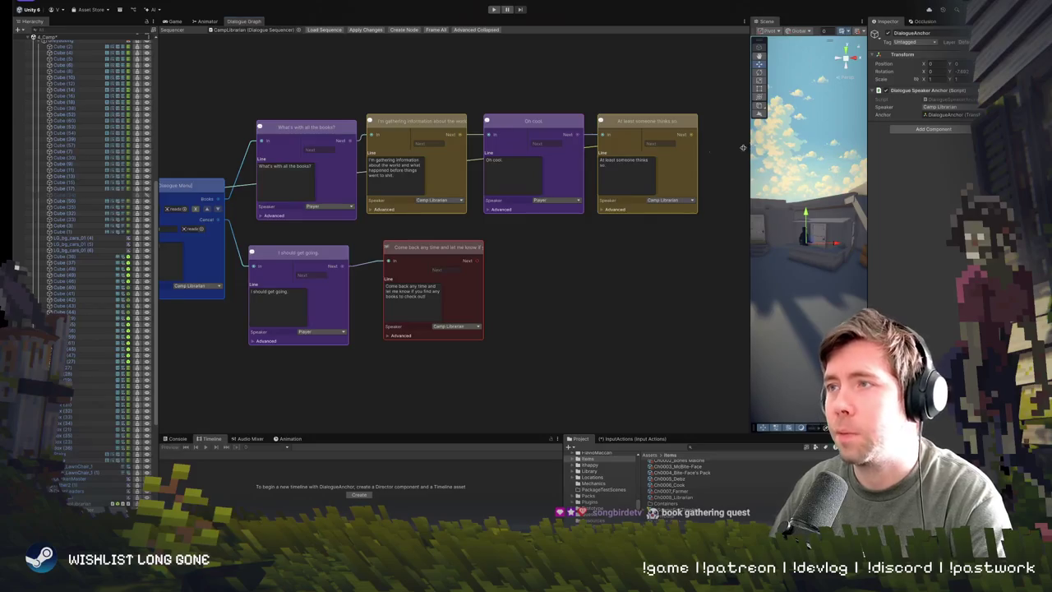
drag(748, 146, 451, 171)
click(494, 9)
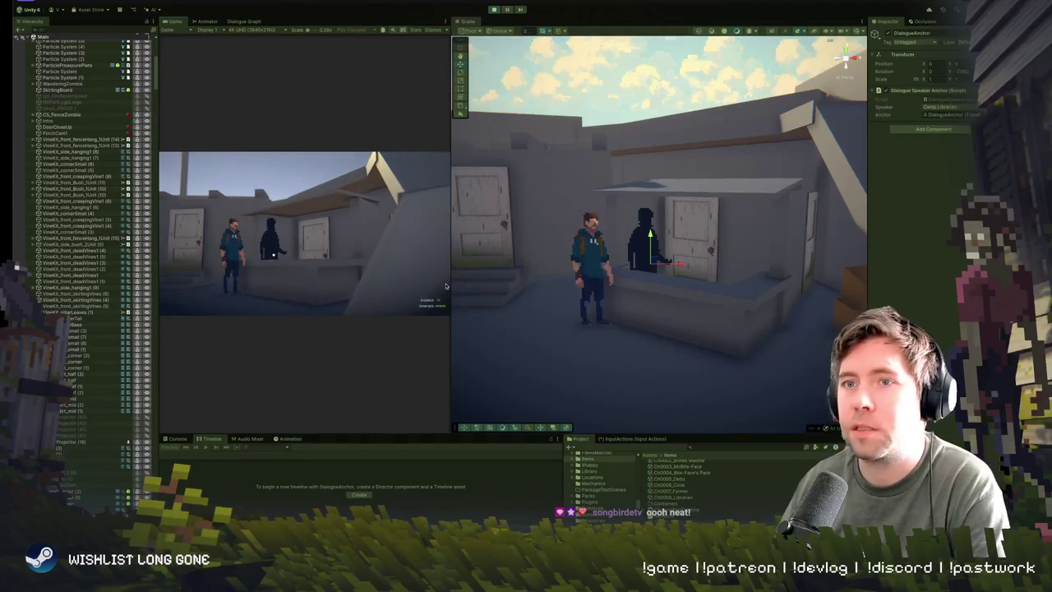
Step: Start the librarian conversation with E, stop play mode, and select CampLibrarian in the scene
key(e)
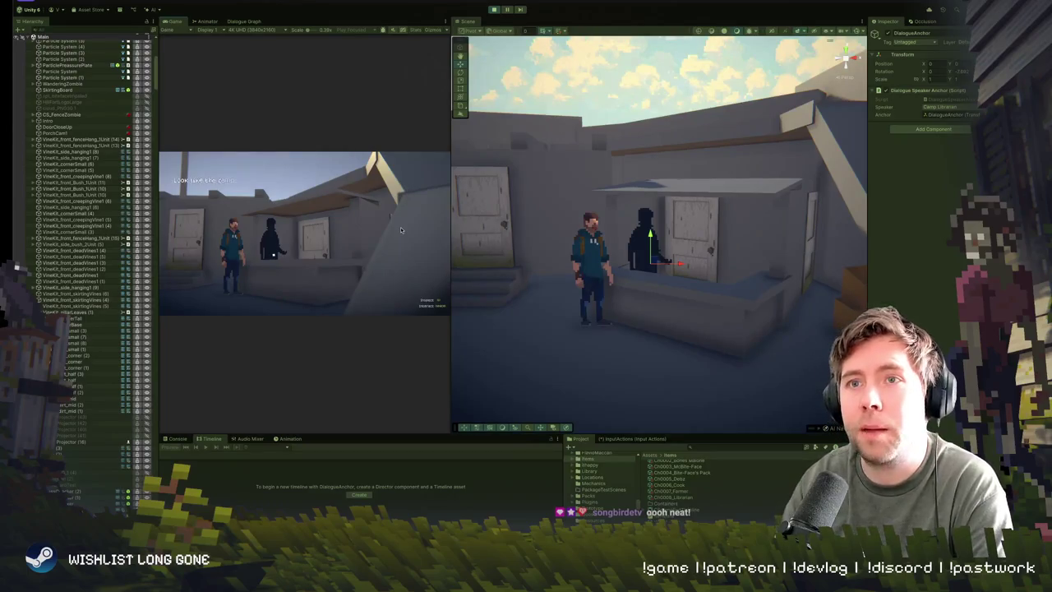
click(493, 9)
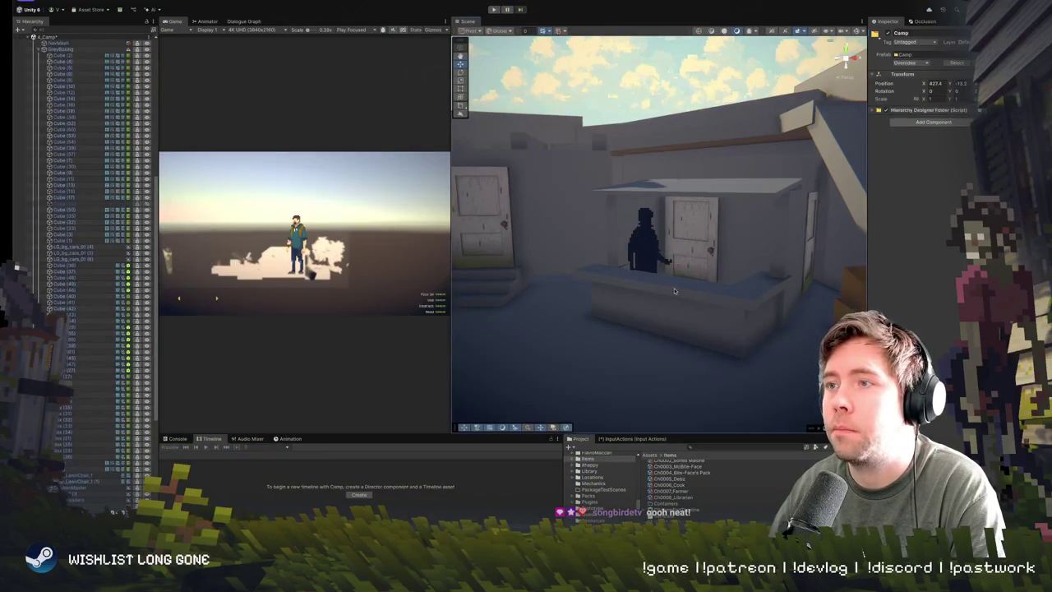
click(646, 245)
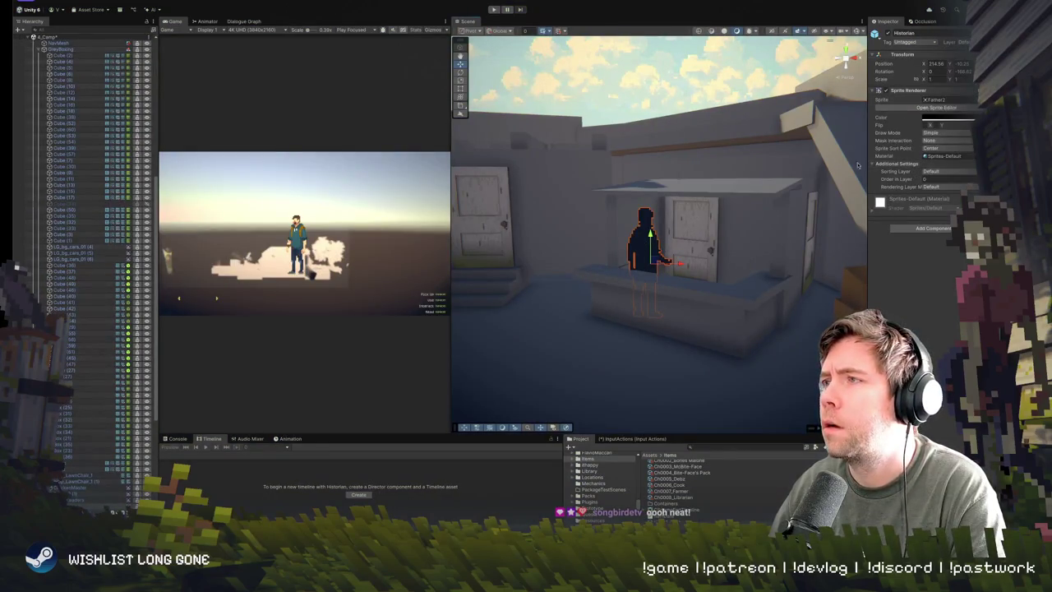
click(645, 239)
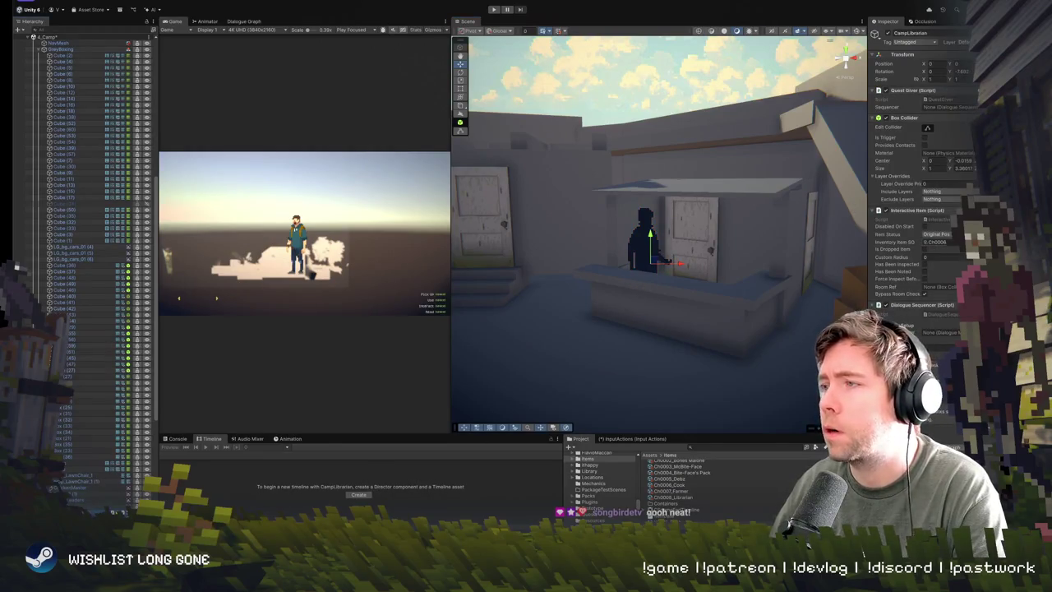
Step: Set the librarian's Inventory Item SO to Ch0008_Librarian and run play mode again with Ctrl+P
click(970, 241)
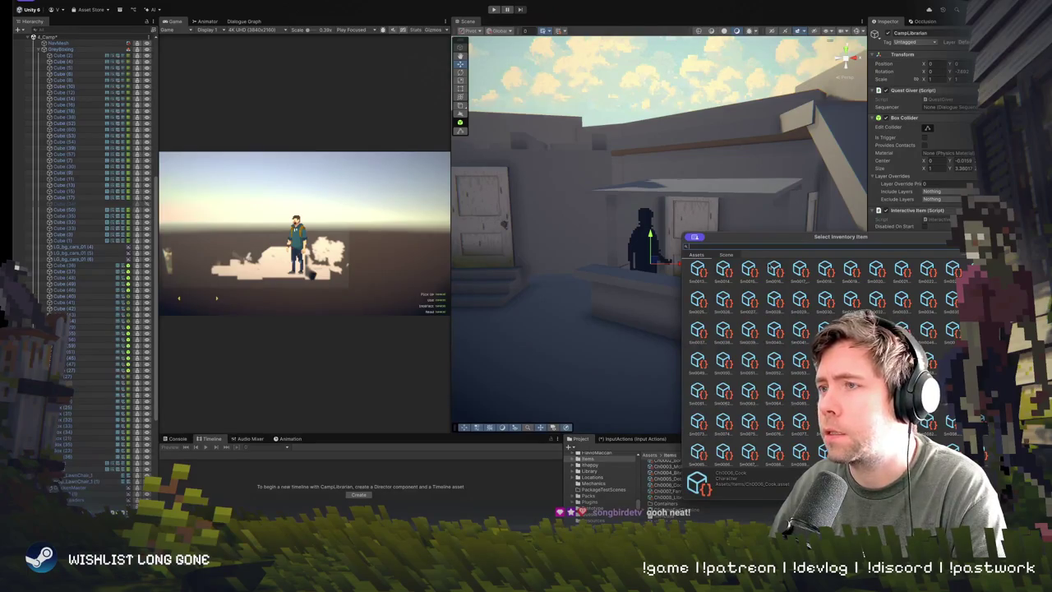
scroll(722, 322, down, 3)
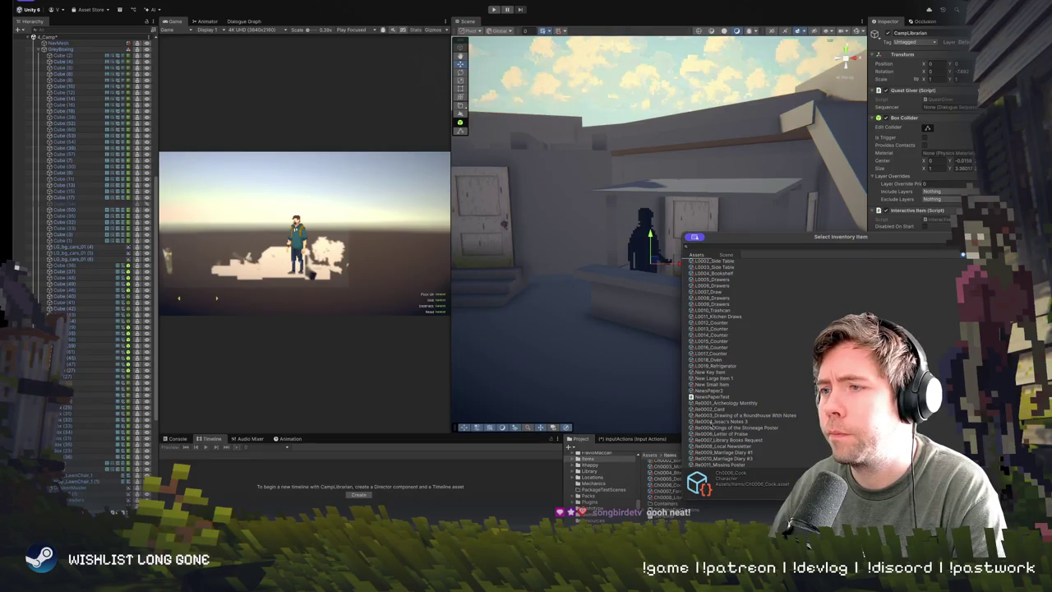
scroll(716, 395, up, 5)
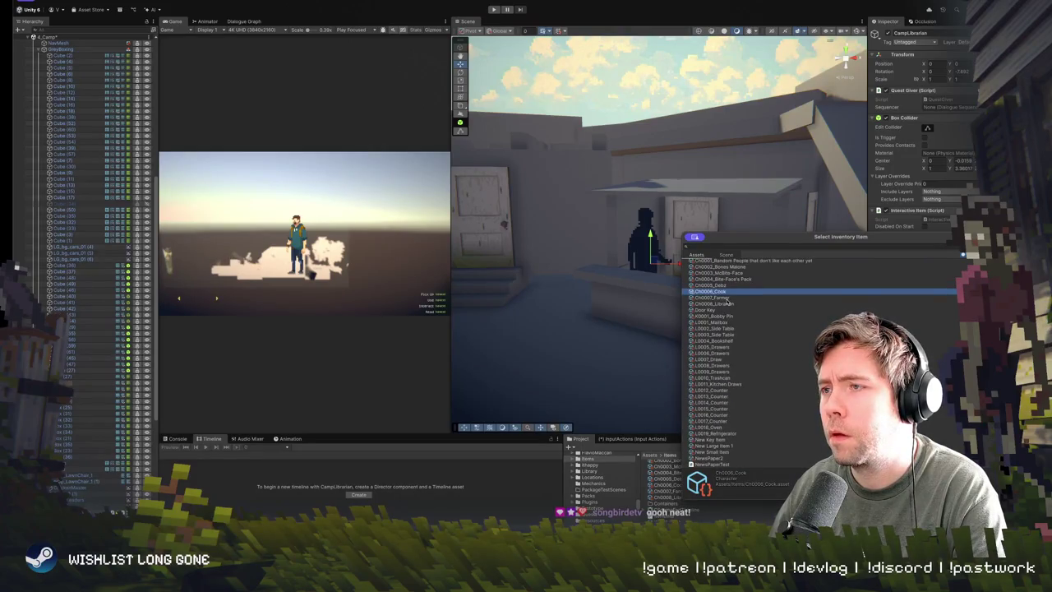
double_click(728, 304)
key(ctrl+p)
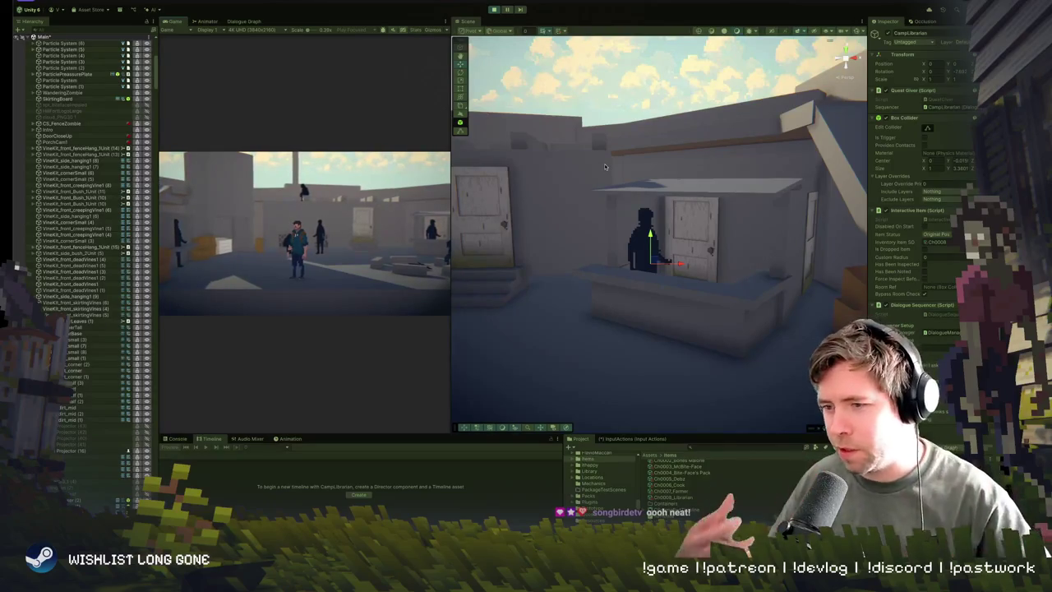
Step: Widen the Game view, then walk the player rightward across the camp toward the librarian
drag(450, 165, 803, 168)
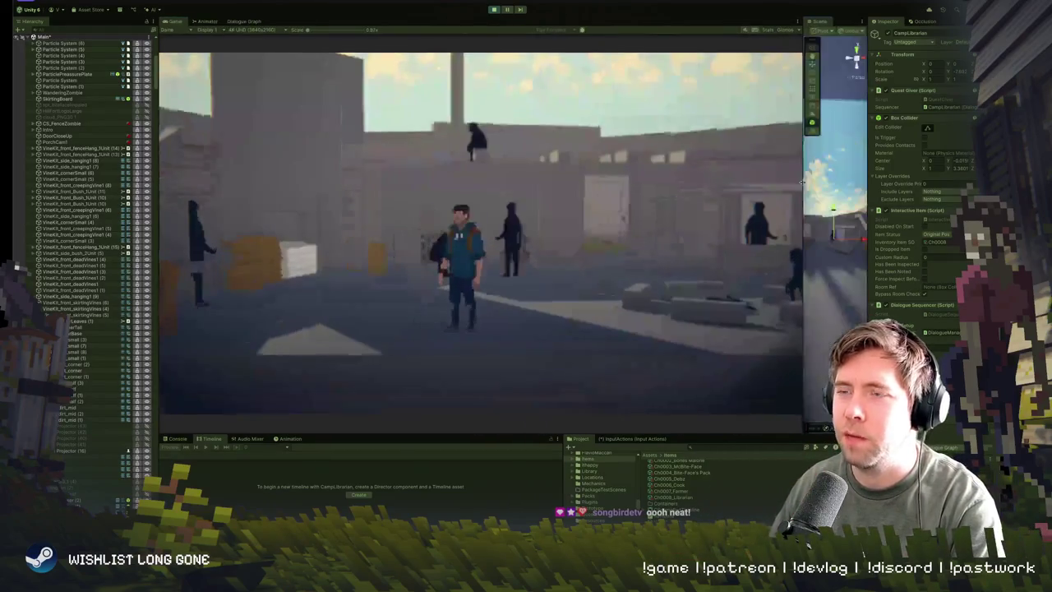
click(630, 257)
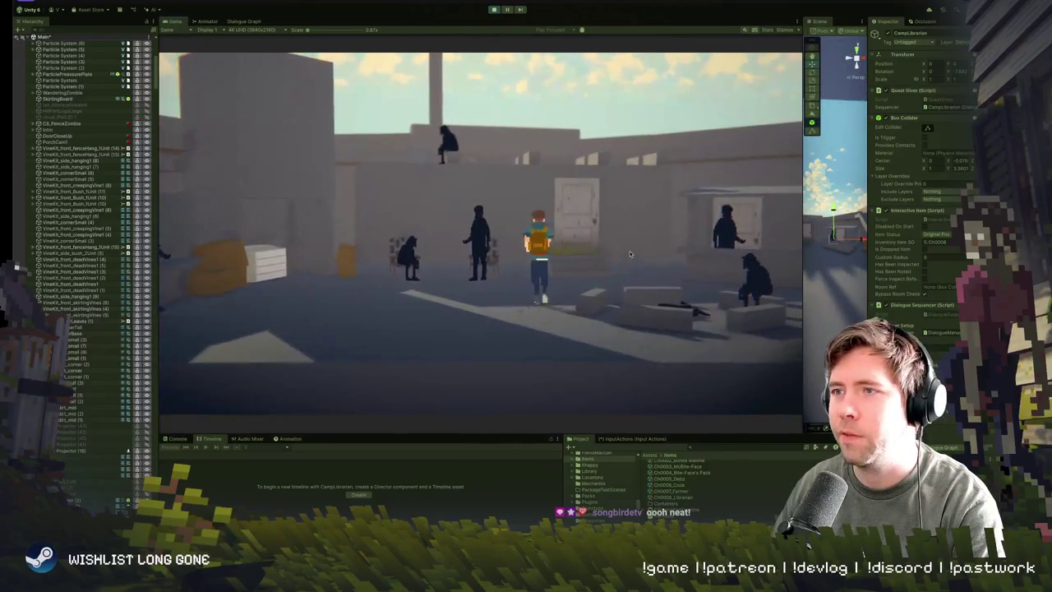
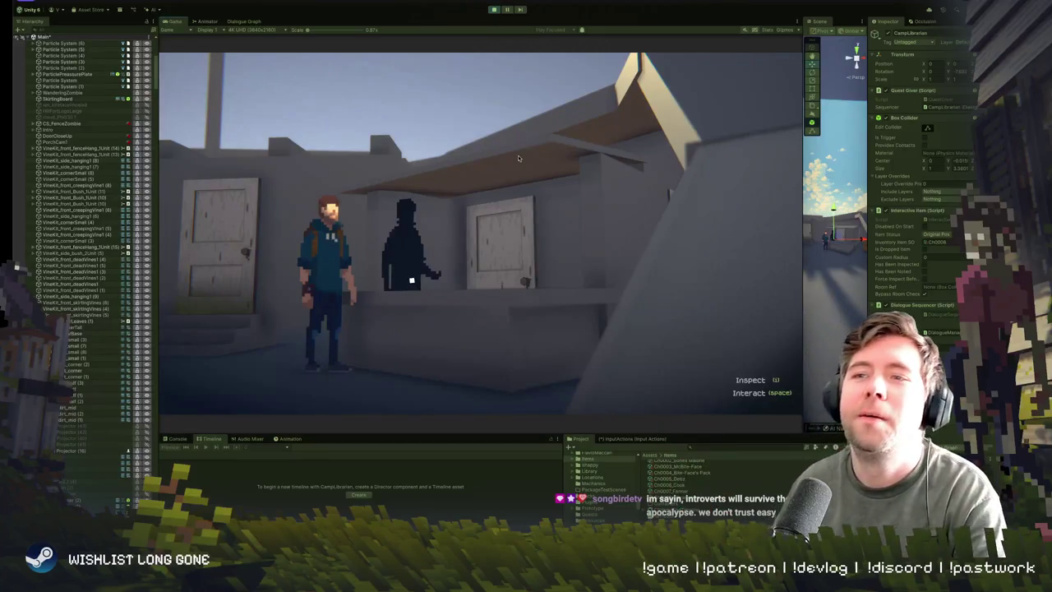
Step: Inspect the Librarian, then talk to it and ask about the Books through its reply
key(i)
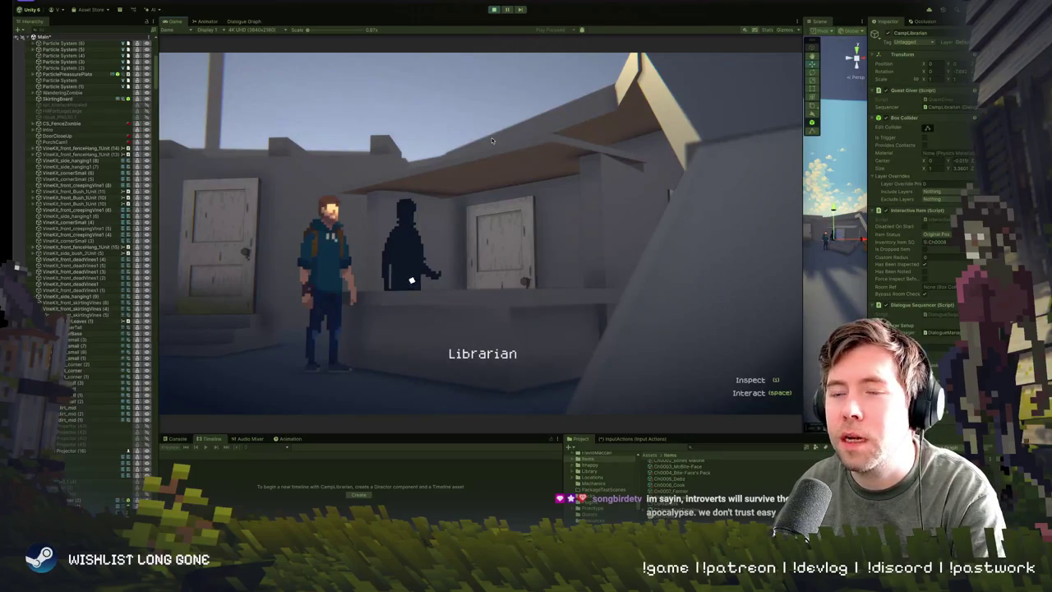
key(space)
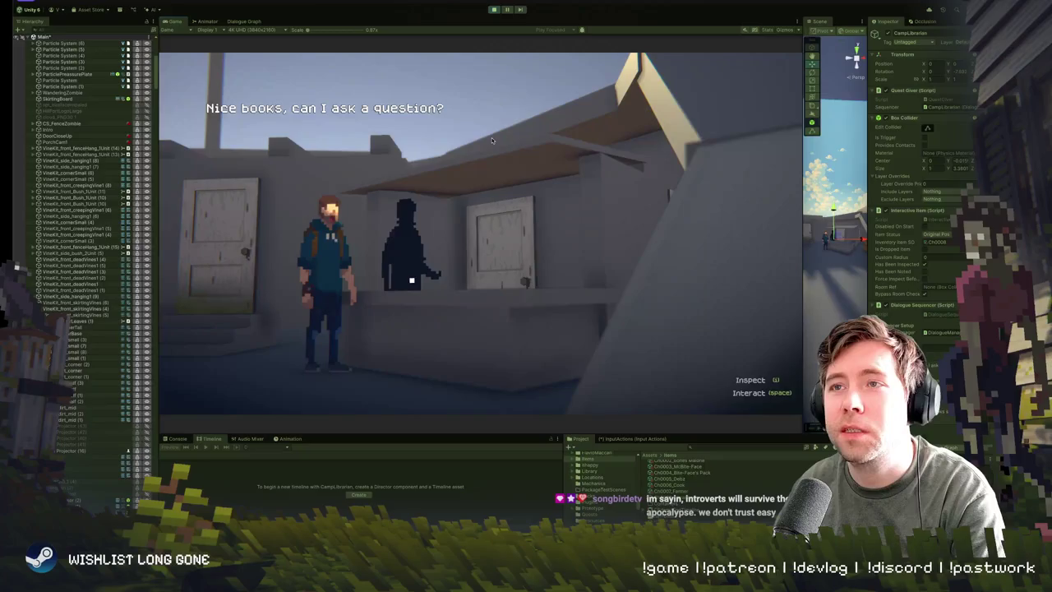
key(space)
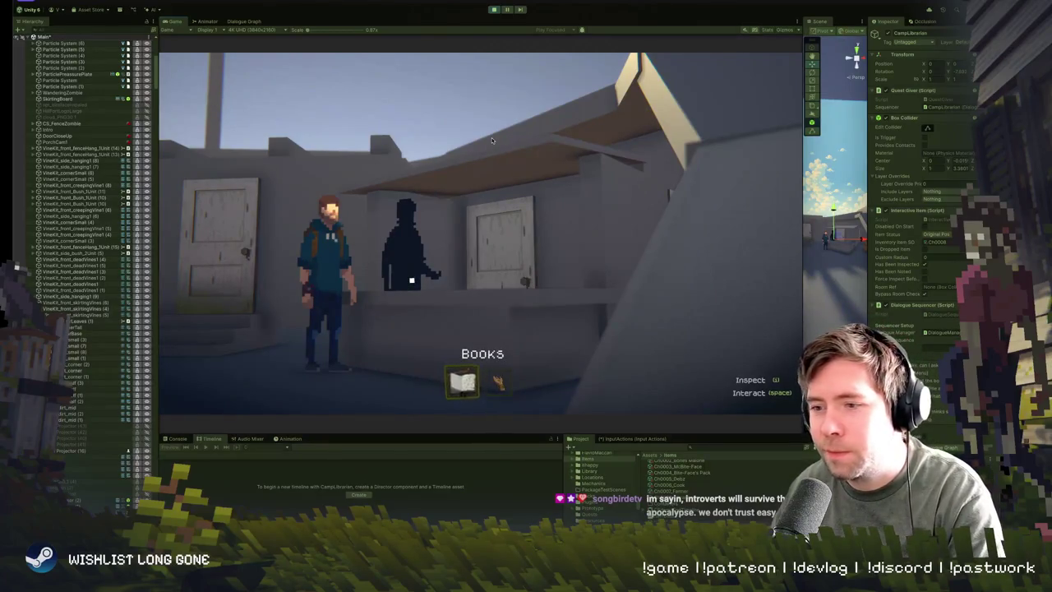
key(space)
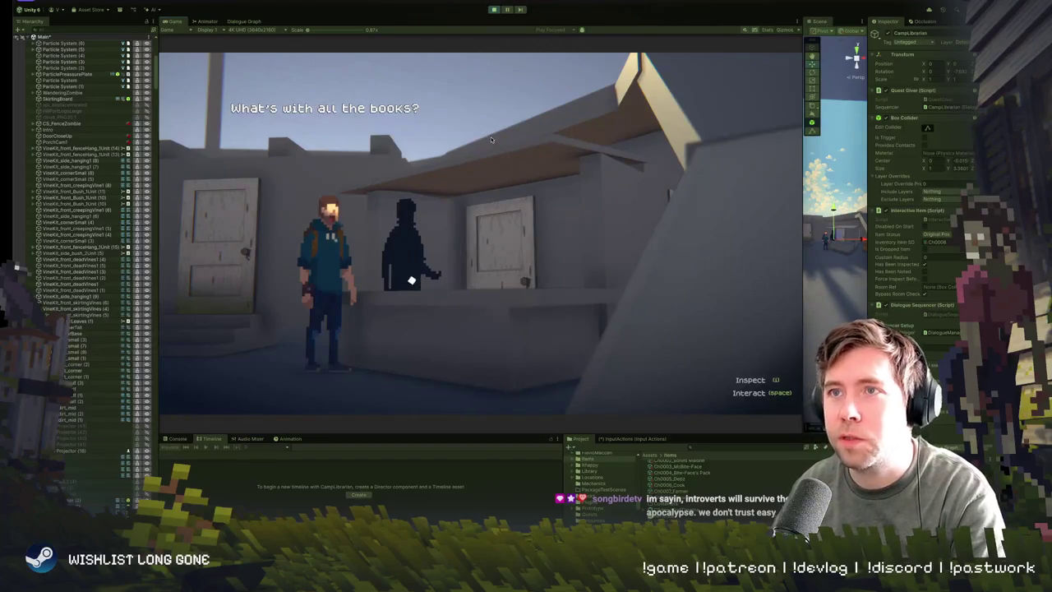
key(space)
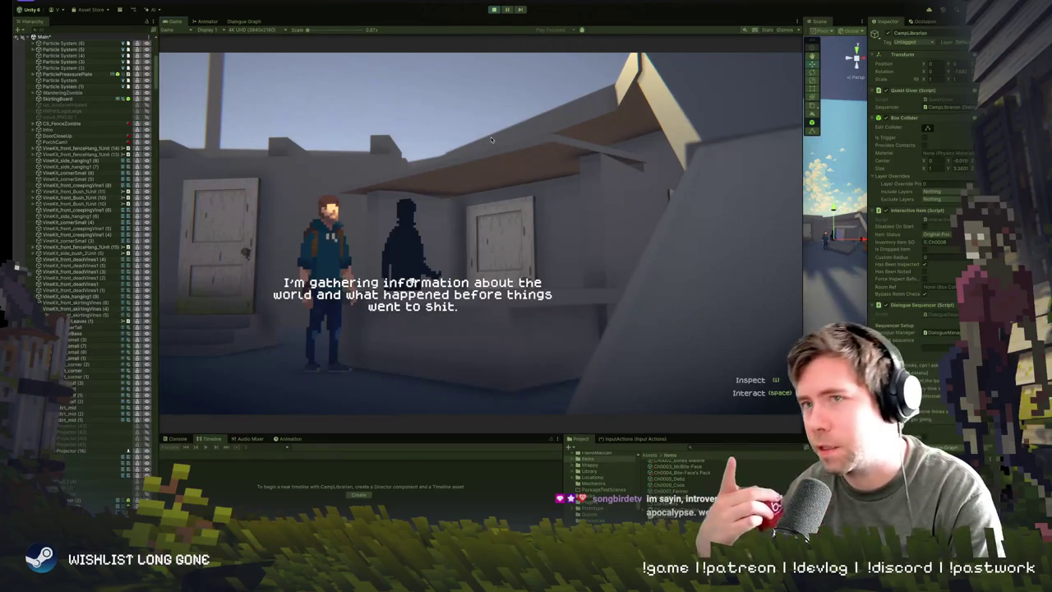
key(space)
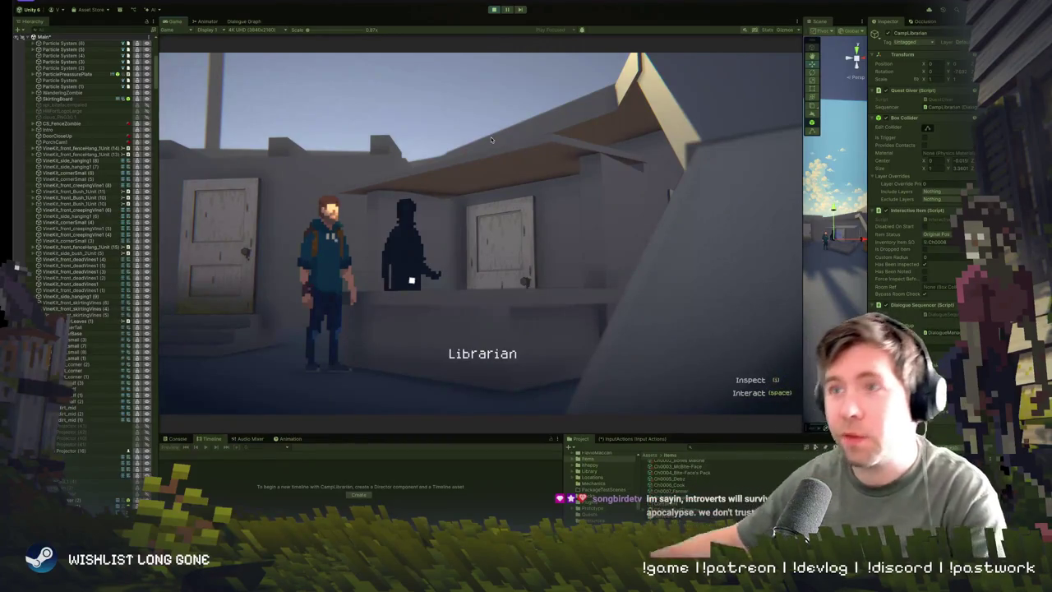
Step: Walk away from the Librarian and show the Scene view beside the running Game view
key(a)
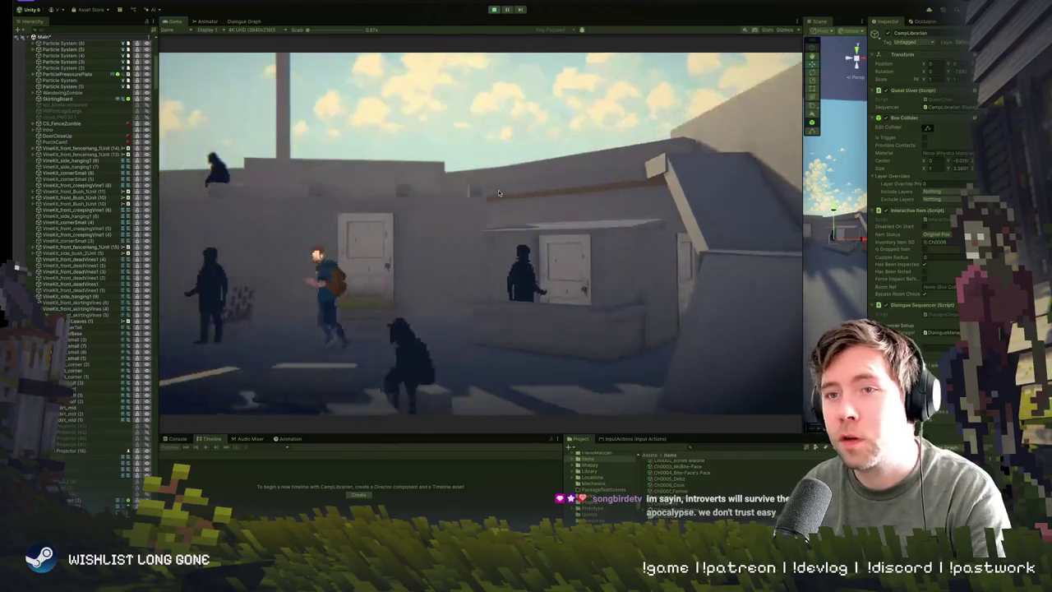
key(ctrl+p)
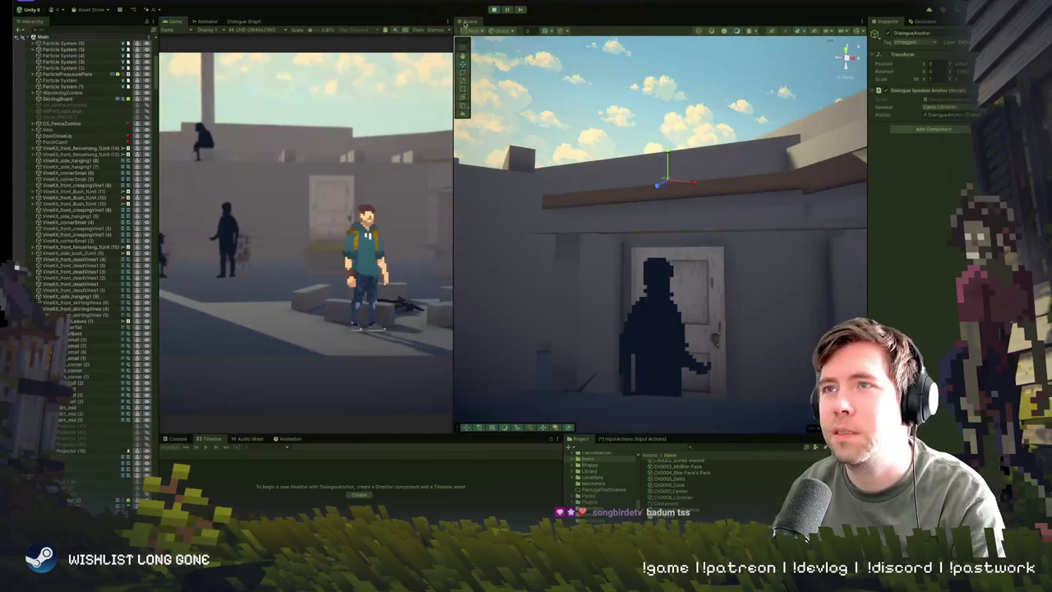
Step: Dock the Scene tab into the Game tab group and return to the running Game view
drag(468, 20, 260, 25)
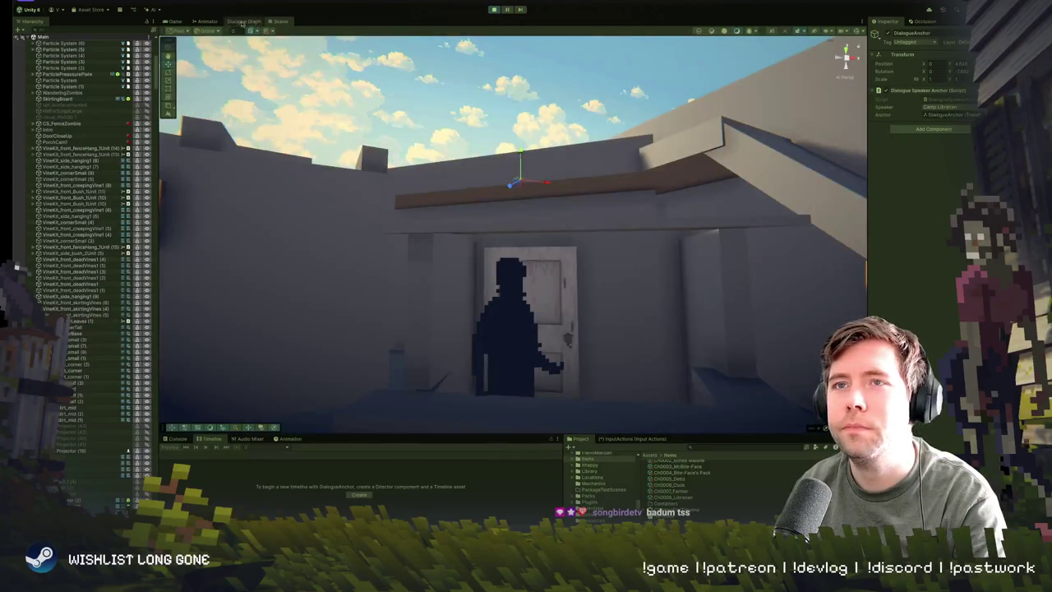
click(171, 20)
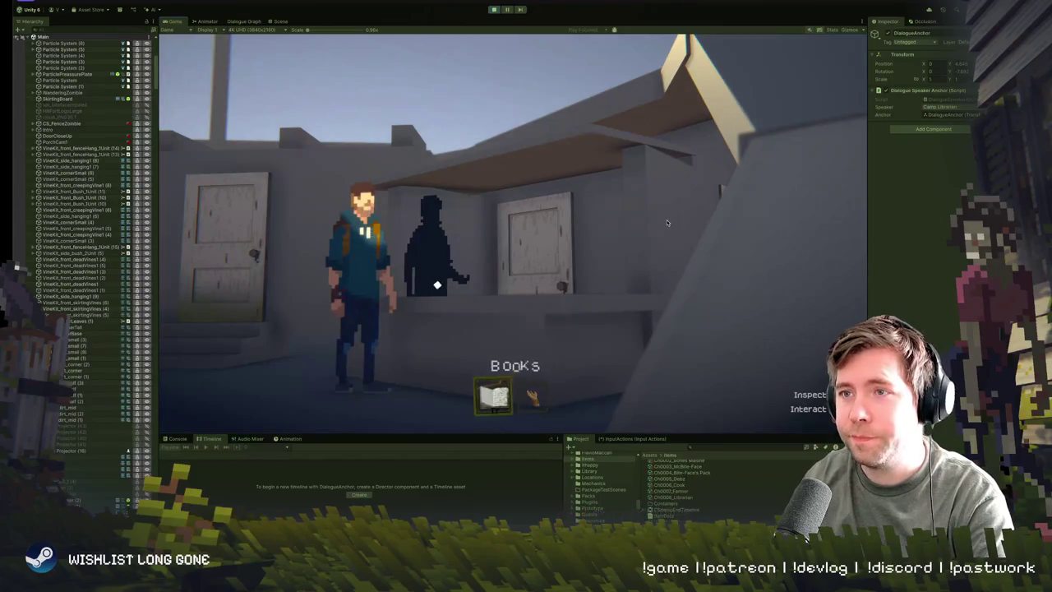
Step: Choose the Books topic, walk away from the Librarian, and stop Play mode
click(667, 222)
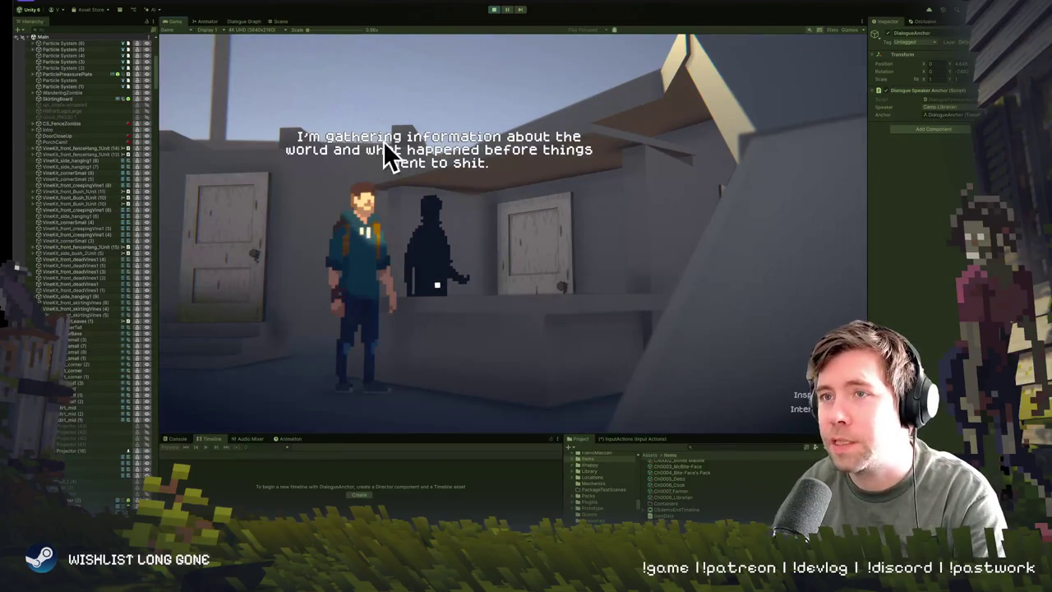
key(a)
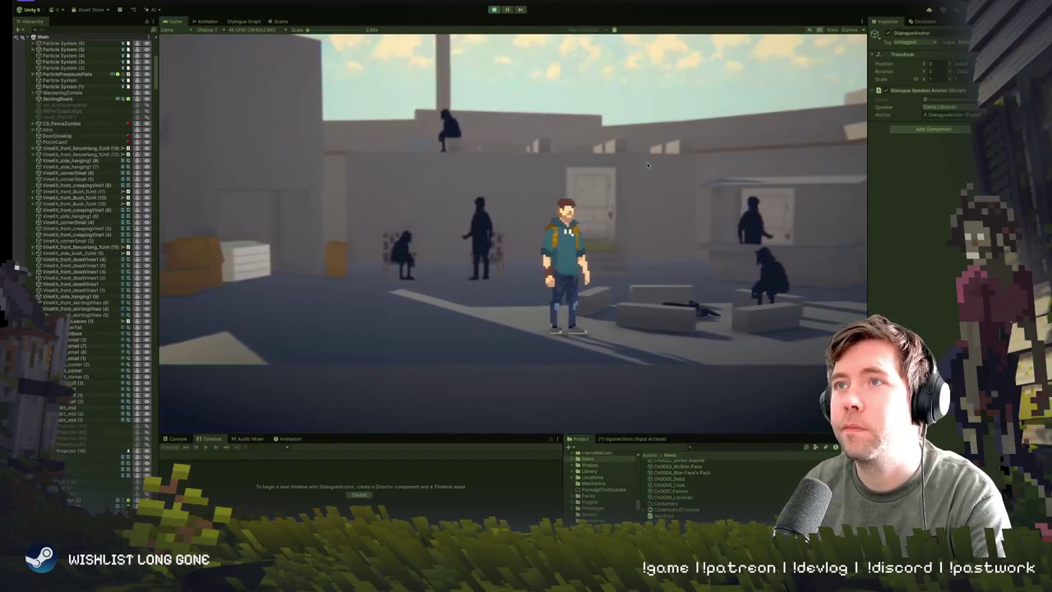
click(494, 10)
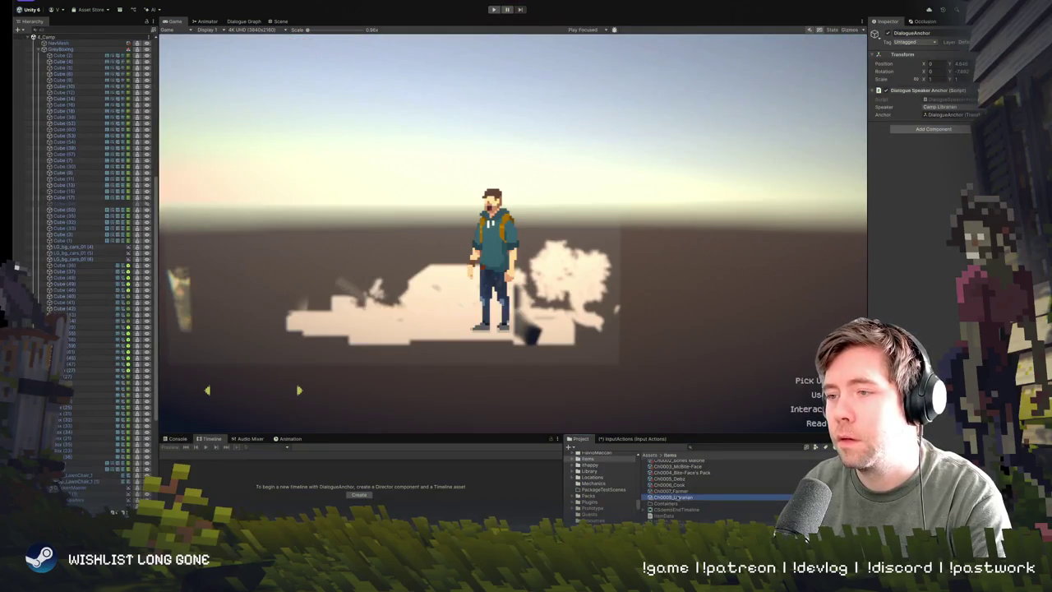
Step: Move the Historian silhouette right along the counter and rotate it to about -28 degrees
click(278, 21)
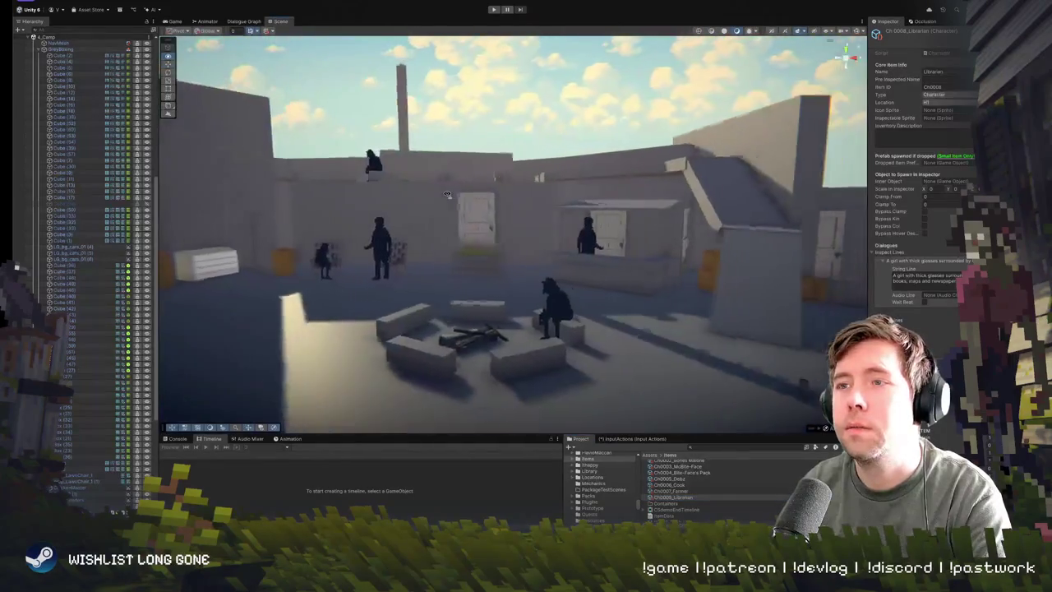
click(587, 240)
key(f)
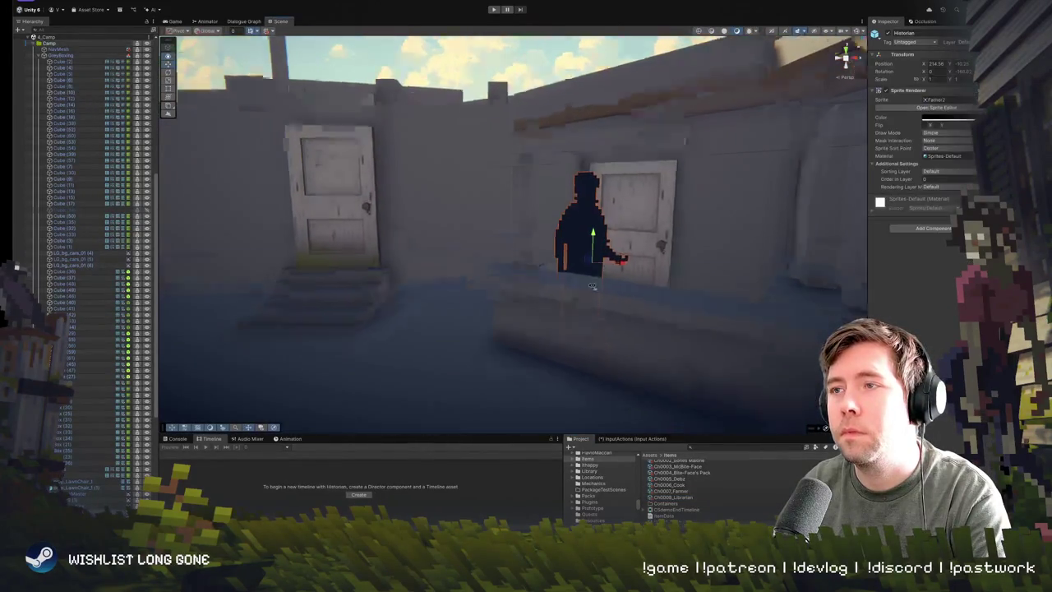
mouse_move(510, 226)
mouse_down()
mouse_move(565, 246)
mouse_move(410, 254)
mouse_up()
key(e)
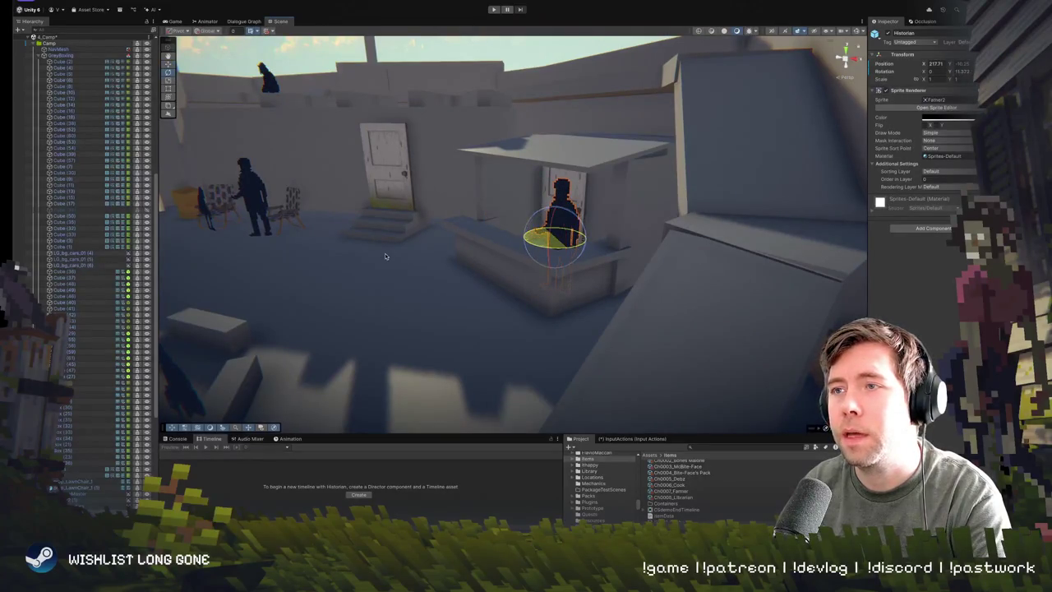
key(ctrl+z)
key(w)
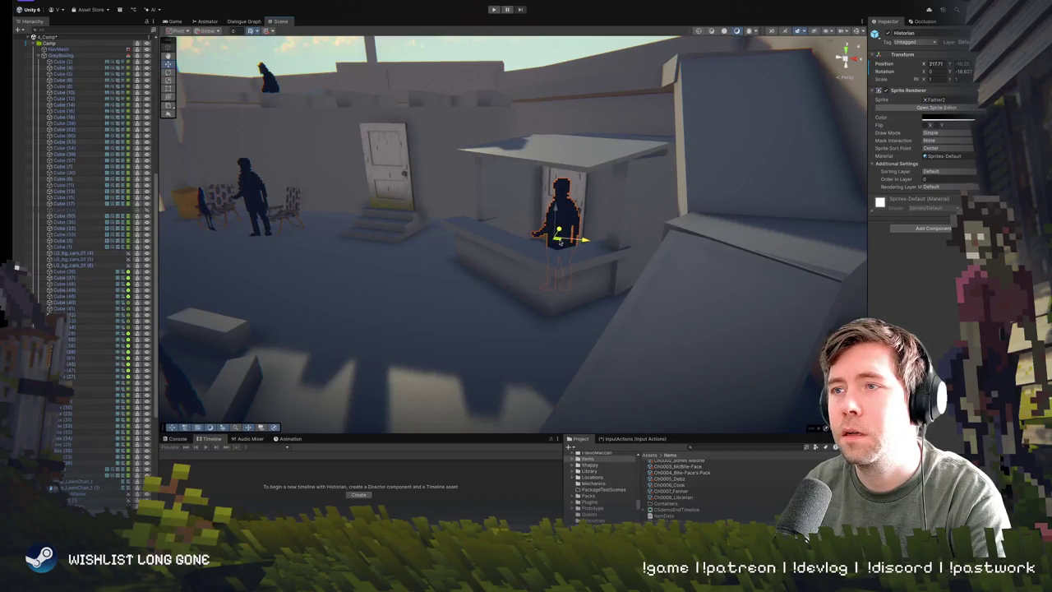
key(e)
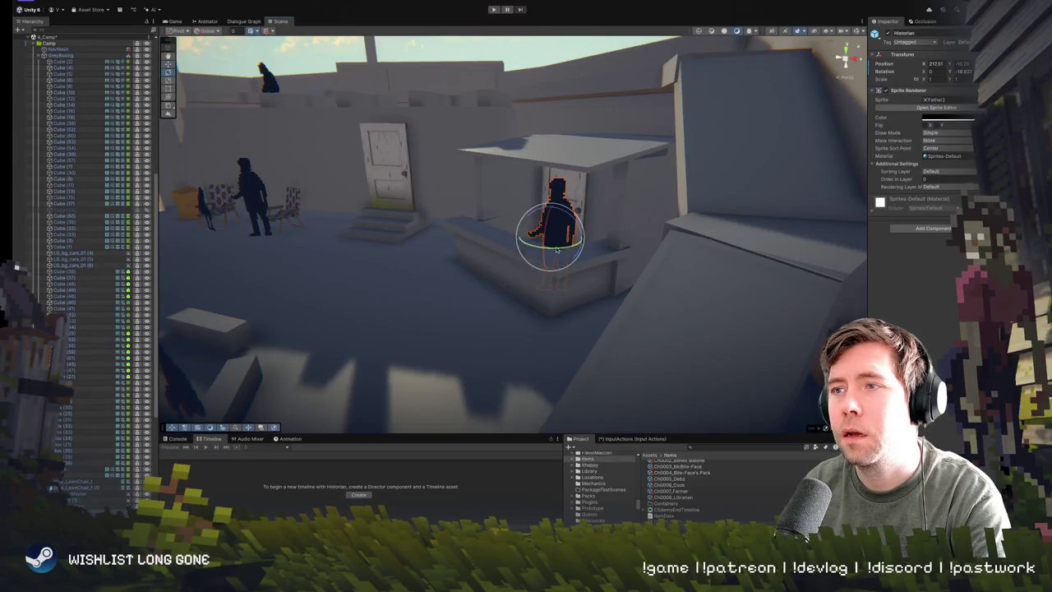
mouse_move(556, 247)
mouse_down()
mouse_move(566, 249)
mouse_move(494, 245)
mouse_move(541, 234)
mouse_up()
key(f)
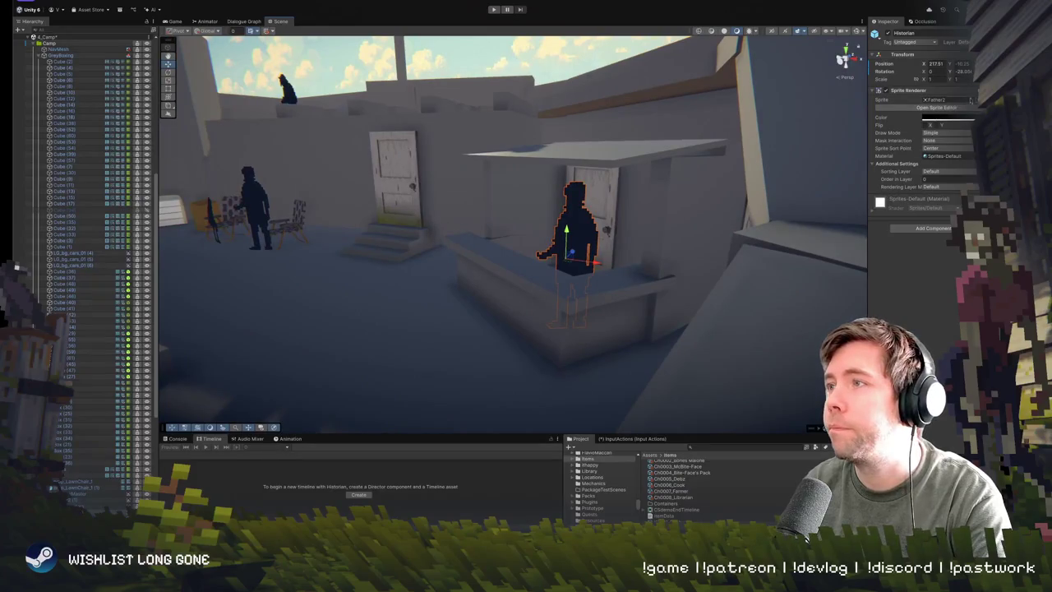
Step: Preview other sprites in the Historian's Sprite picker, then keep Father2
click(972, 100)
click(712, 213)
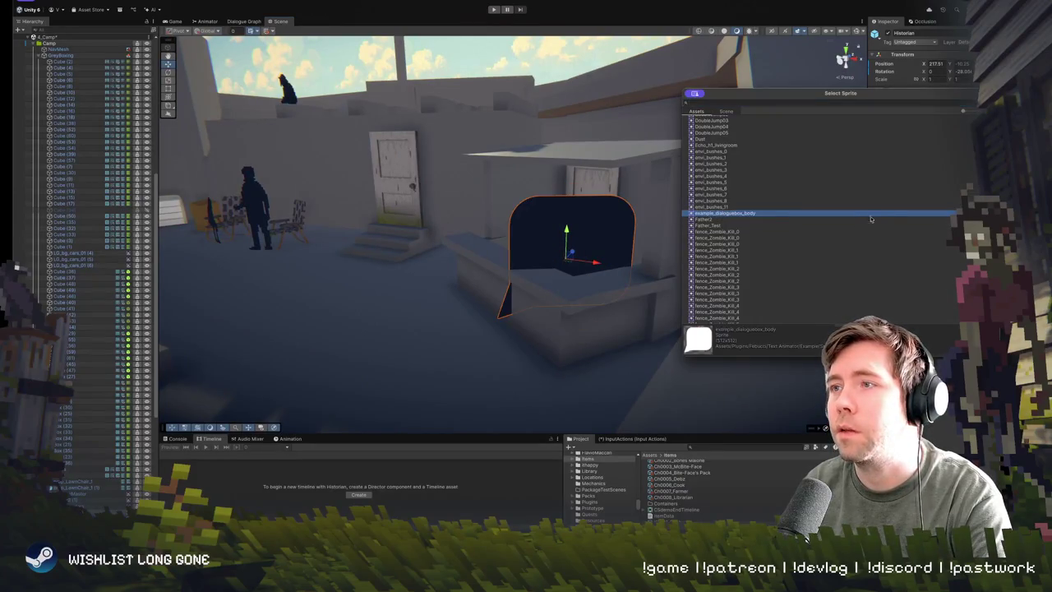
key(Down)
key(Down)
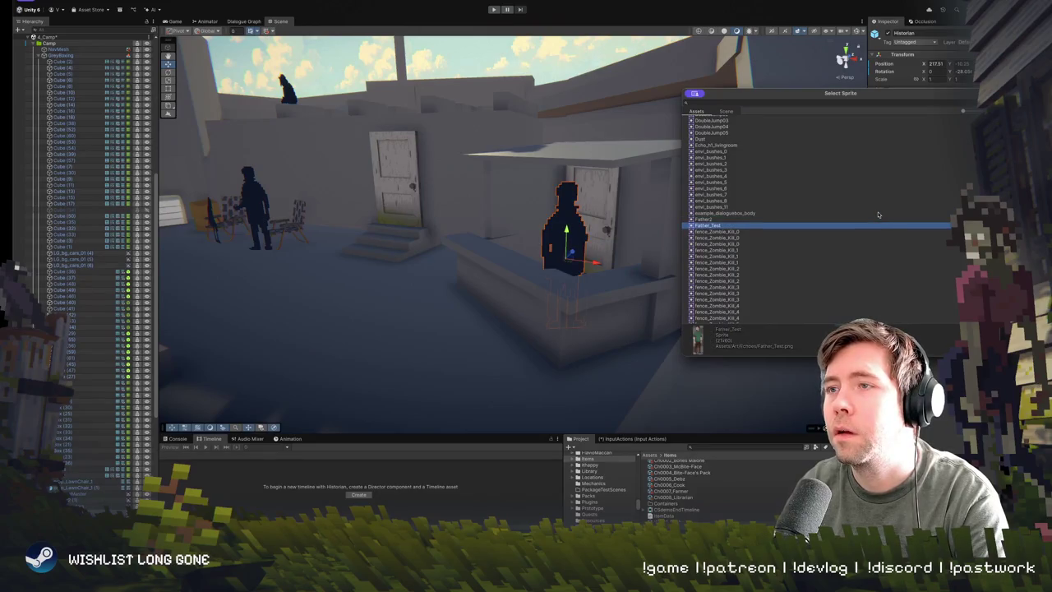
key(Up)
key(Down)
key(Up)
key(Down)
key(Down)
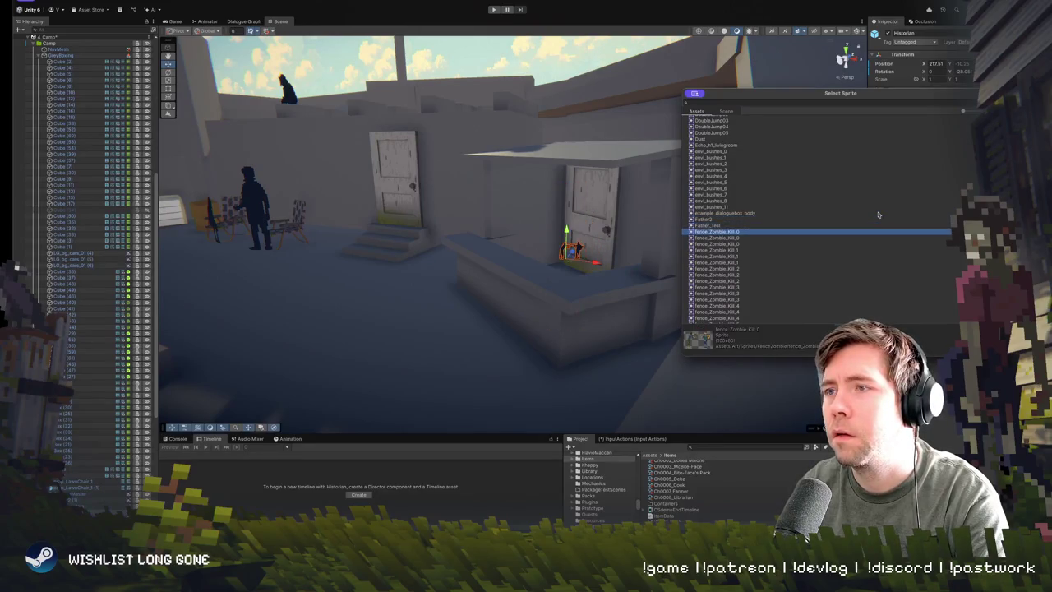
key(Up)
key(Up)
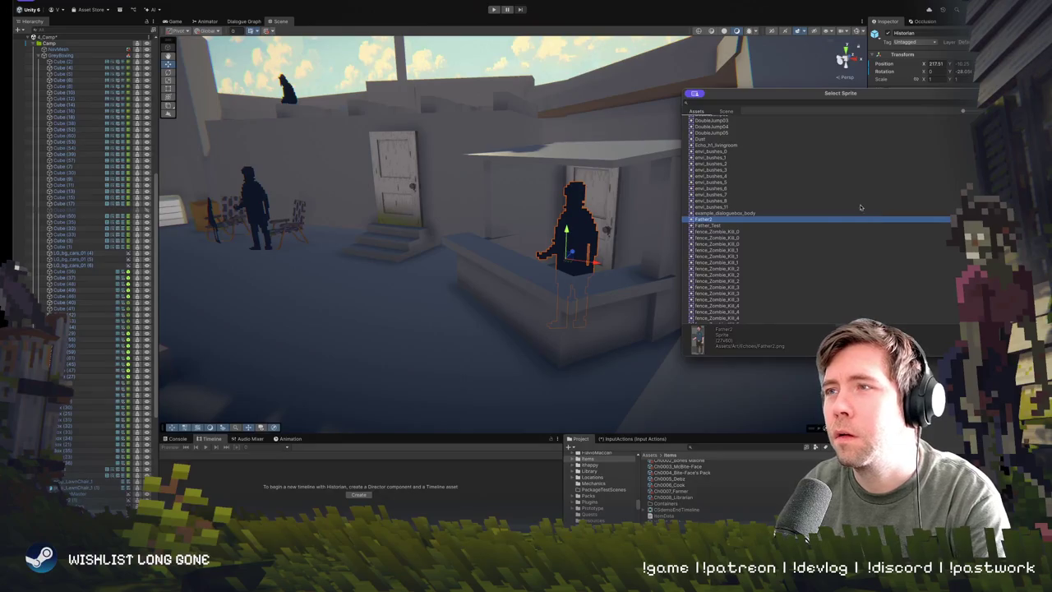
key(Return)
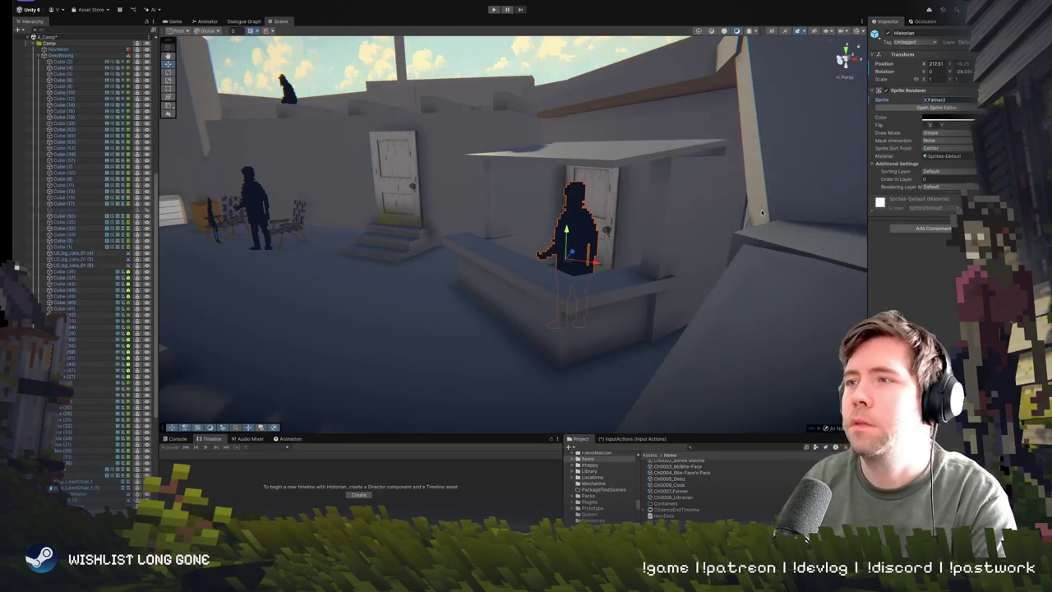
Step: Fly the camera around the Historian, check a character image in another app, and return to Unity
key(f)
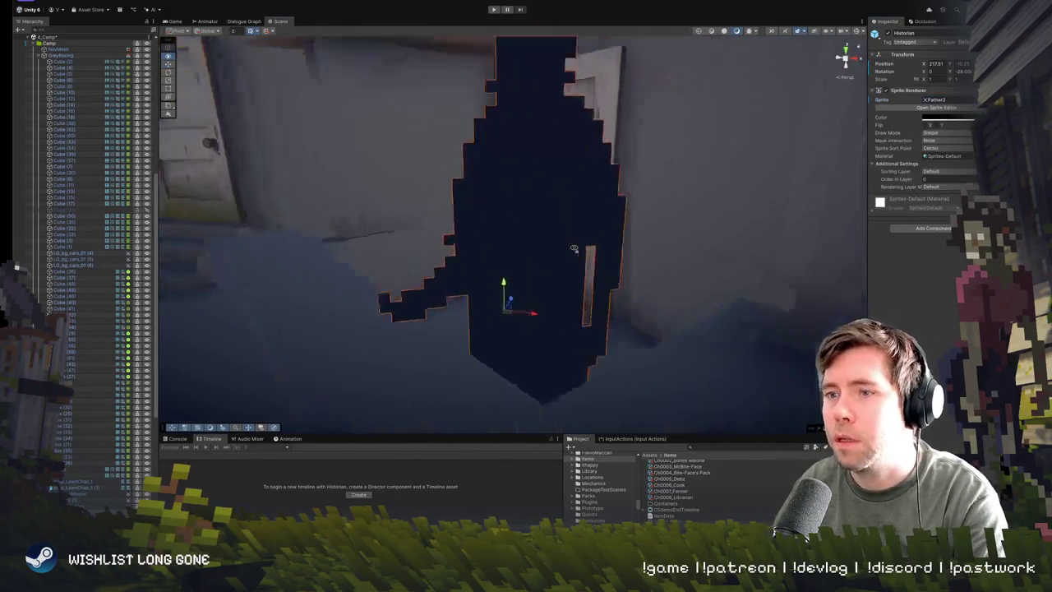
scroll(573, 248, down, 10)
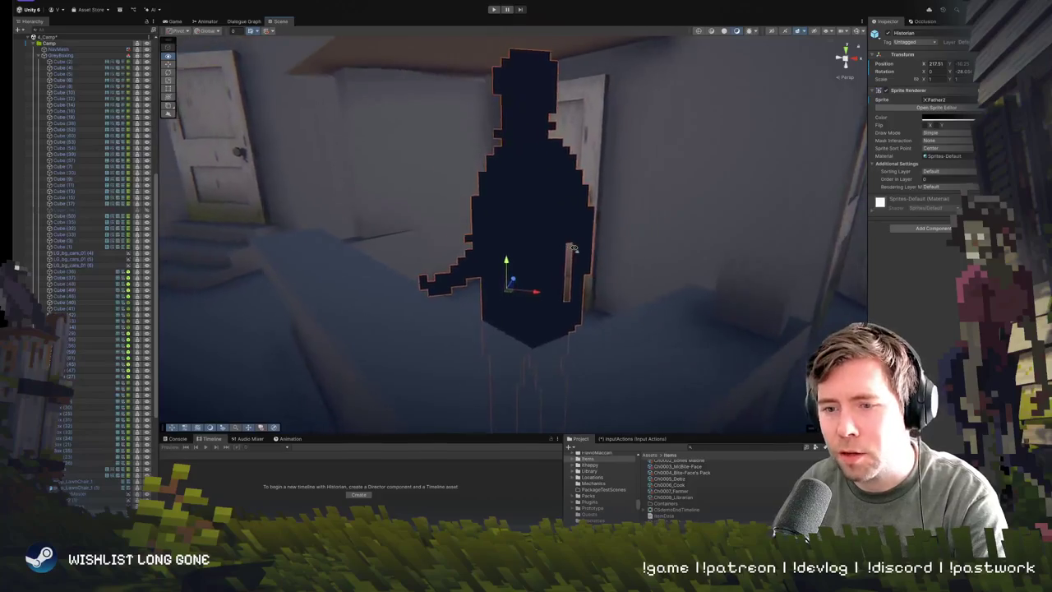
key(w)
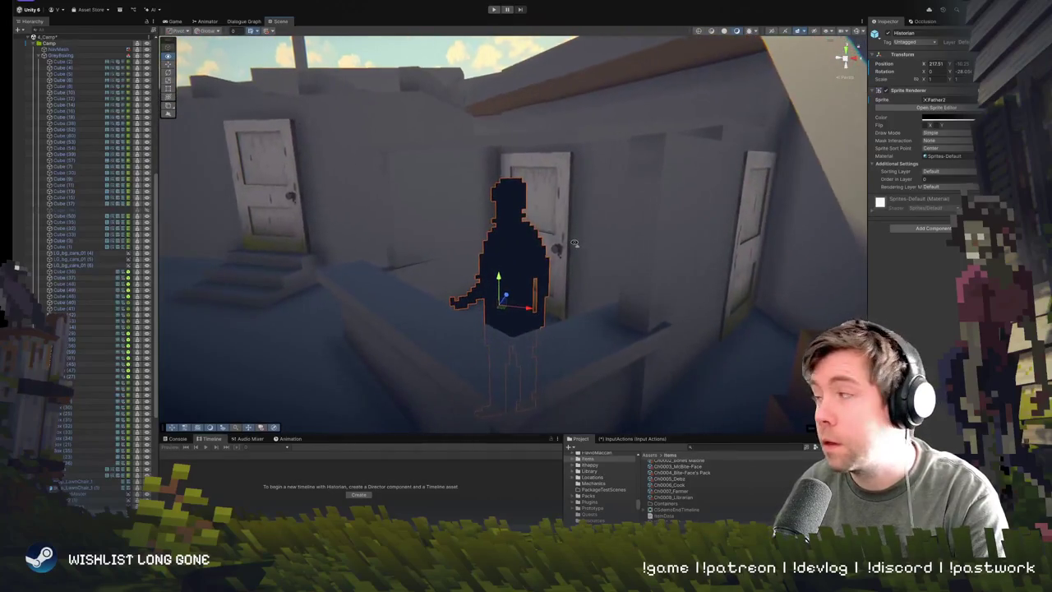
key(s)
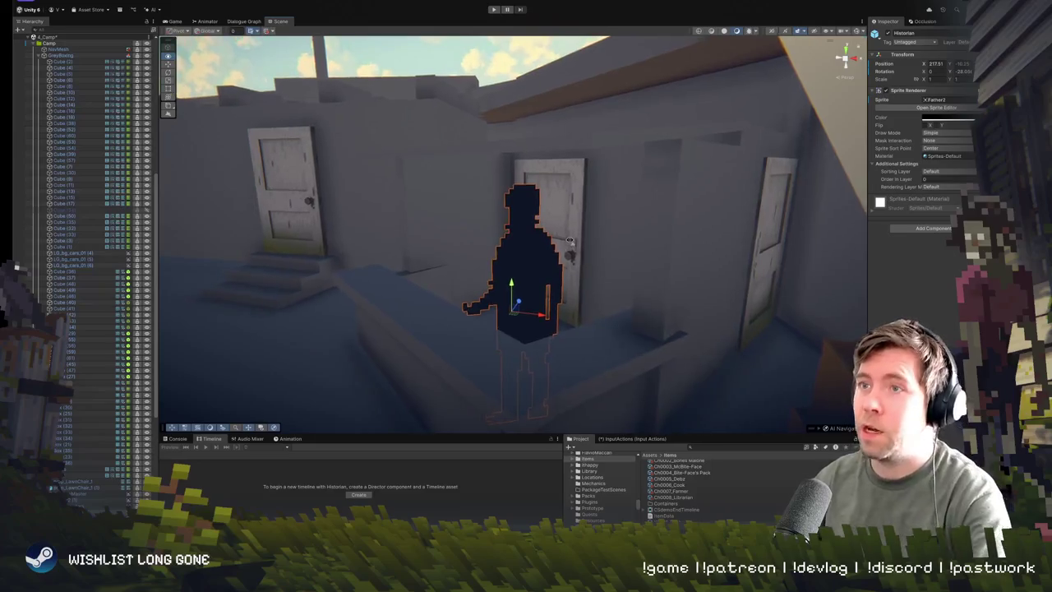
key(s)
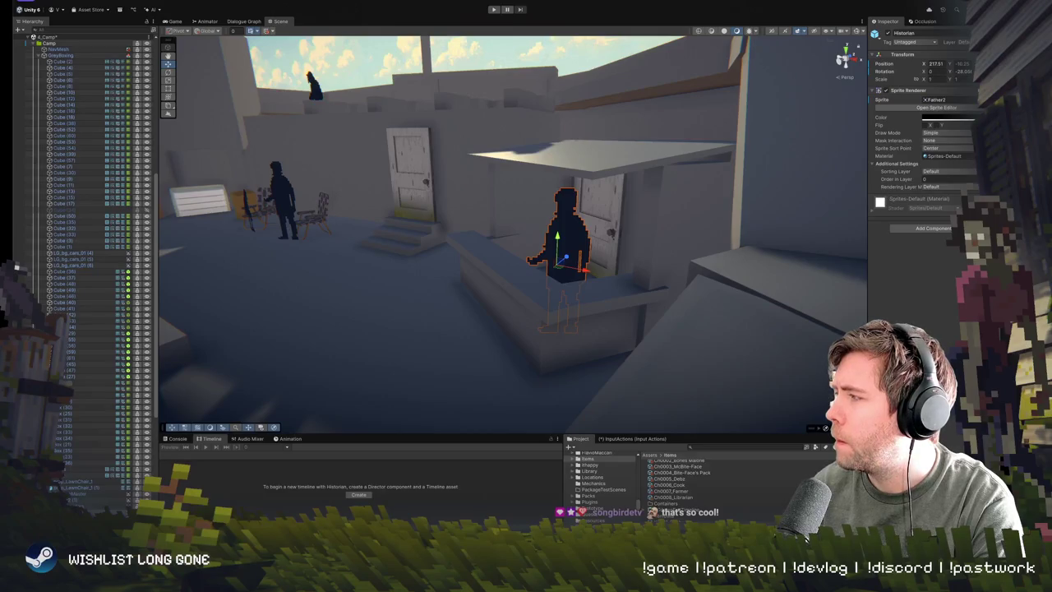
key(super+Tab)
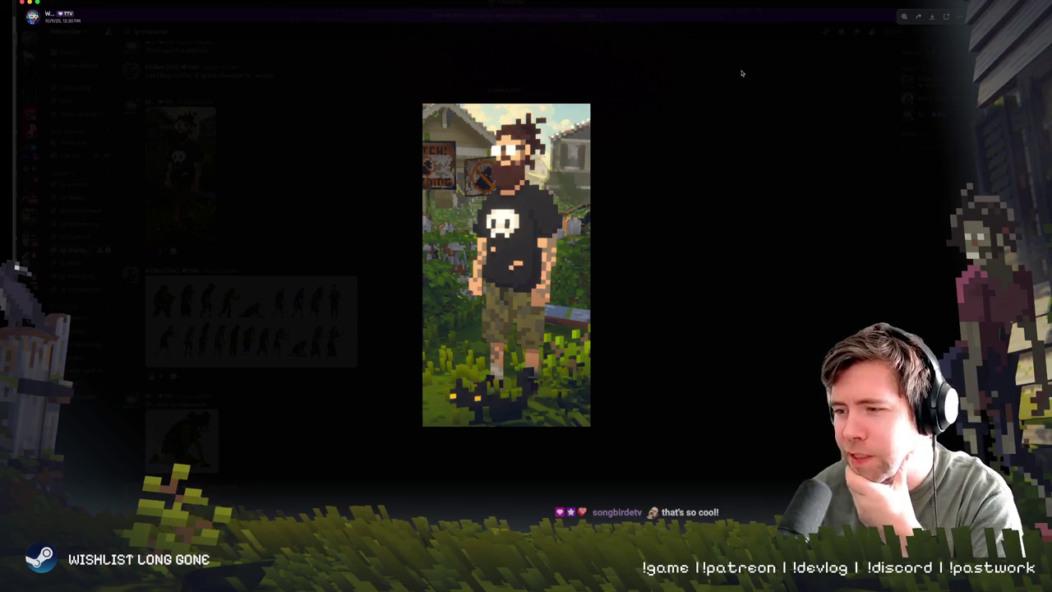
key(super+Tab)
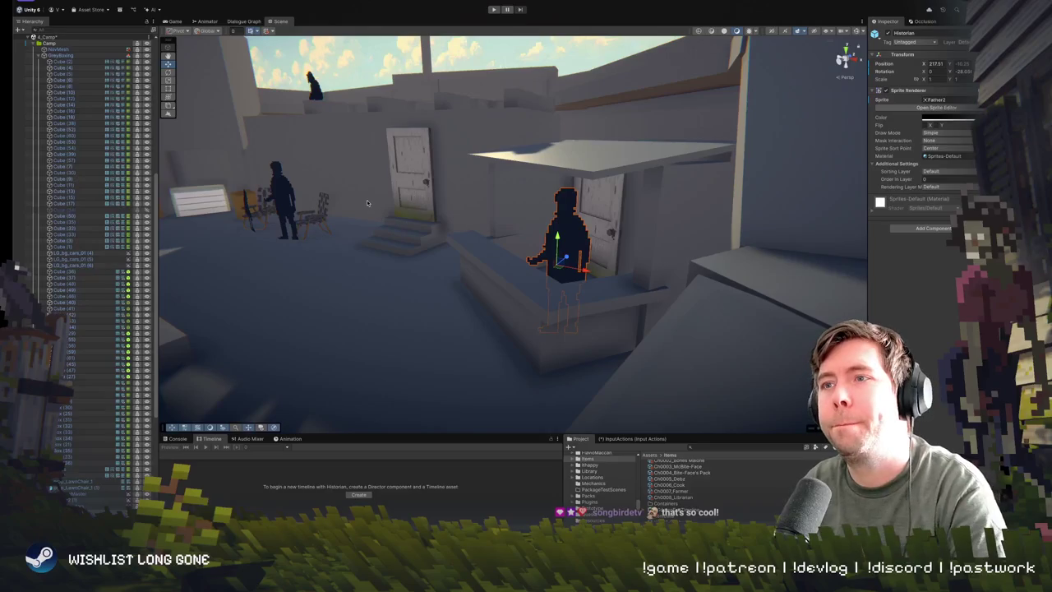
mouse_move(269, 182)
mouse_down()
mouse_move(373, 207)
mouse_move(355, 217)
mouse_move(515, 239)
mouse_move(559, 200)
mouse_move(555, 248)
mouse_move(524, 248)
mouse_up()
click(555, 250)
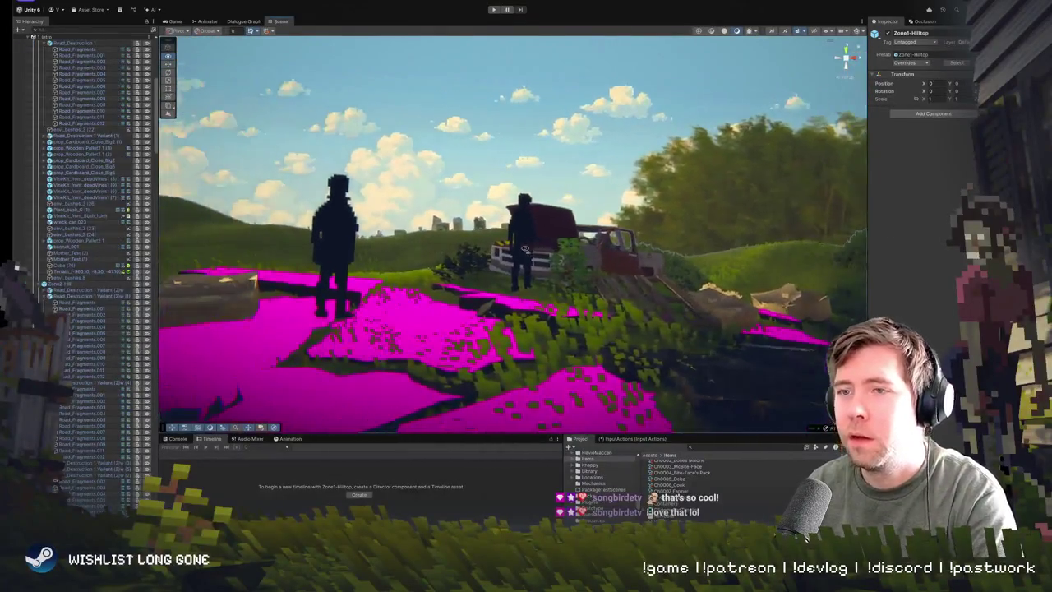
click(342, 256)
mouse_move(342, 256)
mouse_down()
mouse_move(355, 218)
mouse_move(305, 153)
mouse_move(452, 159)
mouse_move(583, 186)
mouse_move(589, 201)
mouse_move(756, 228)
mouse_move(624, 218)
mouse_move(488, 228)
mouse_move(333, 203)
mouse_move(668, 220)
mouse_move(395, 205)
mouse_move(354, 151)
mouse_move(358, 206)
mouse_move(327, 220)
mouse_move(351, 217)
mouse_up()
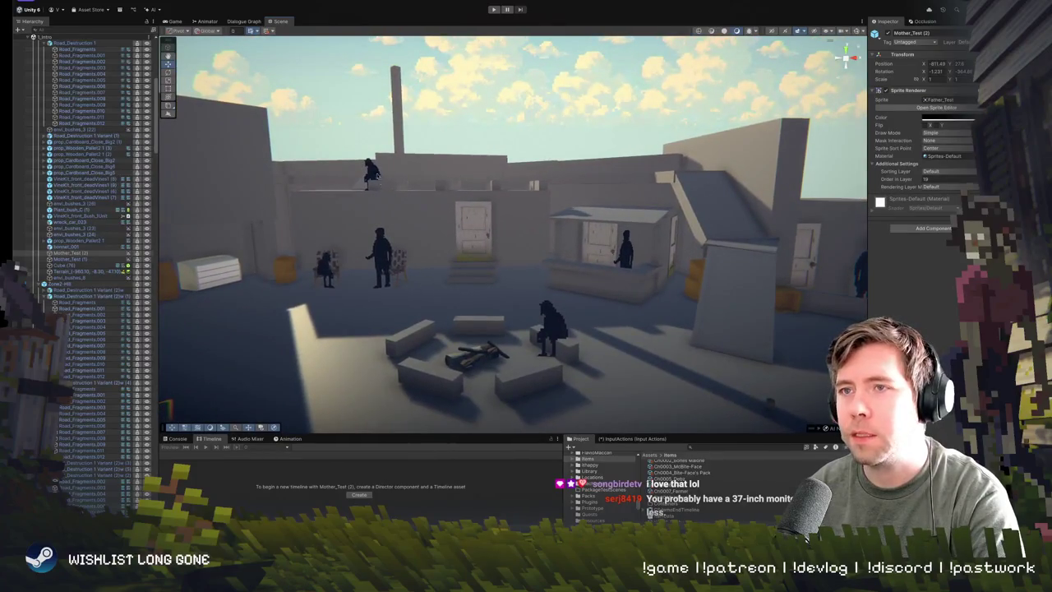
click(371, 170)
click(566, 335)
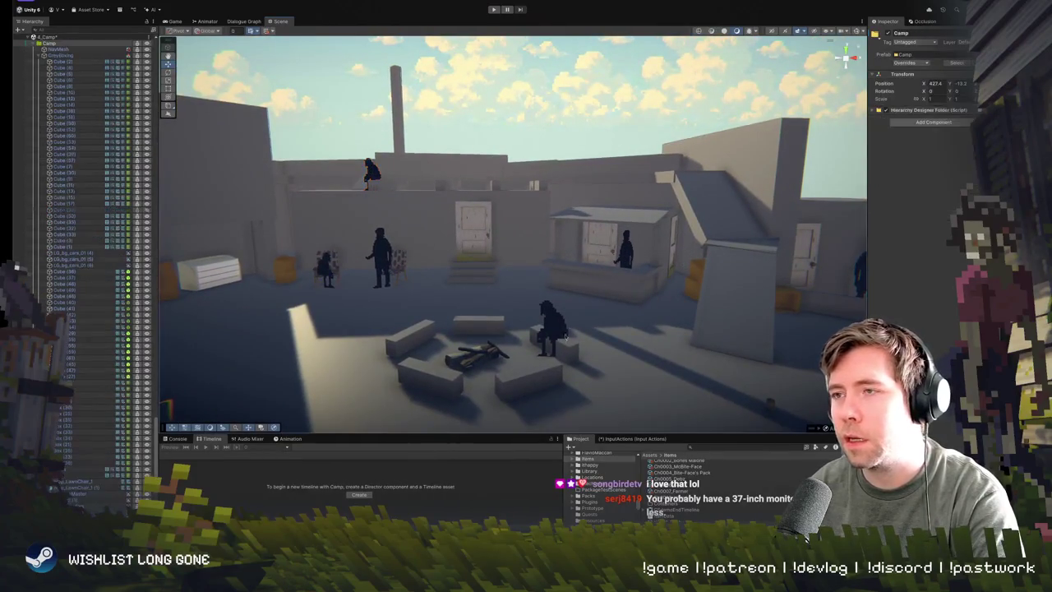
mouse_move(555, 327)
mouse_down()
mouse_move(674, 317)
mouse_move(652, 344)
mouse_move(636, 322)
mouse_up()
click(637, 322)
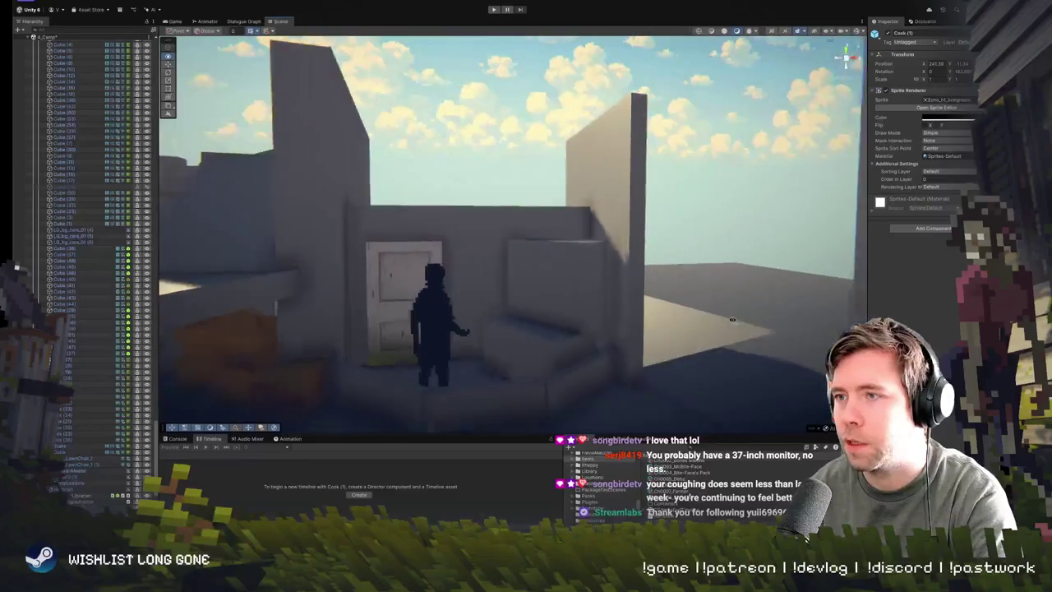
click(566, 298)
click(565, 297)
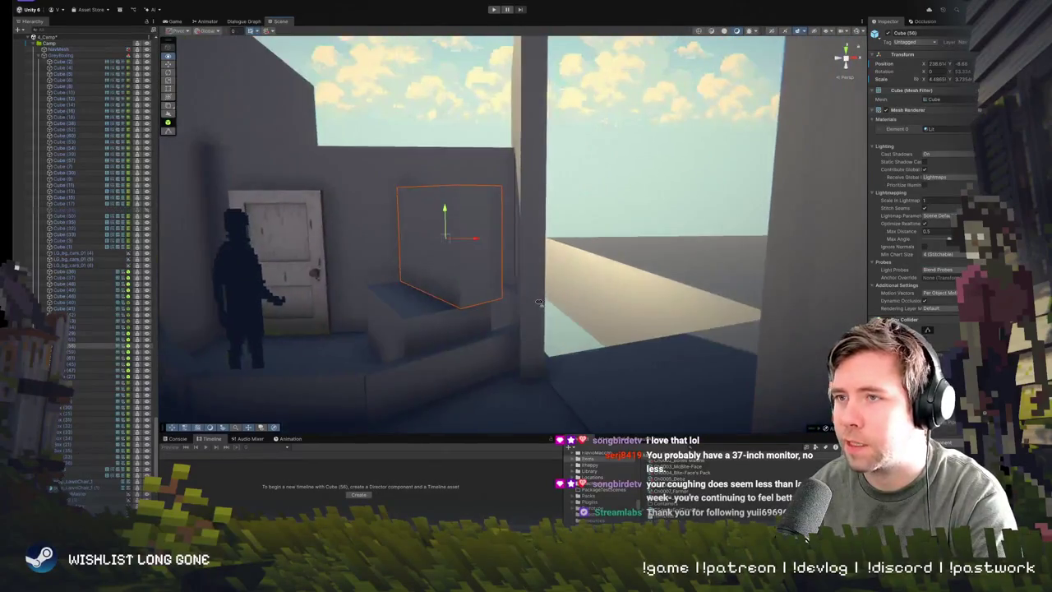
scroll(457, 309, down, 5)
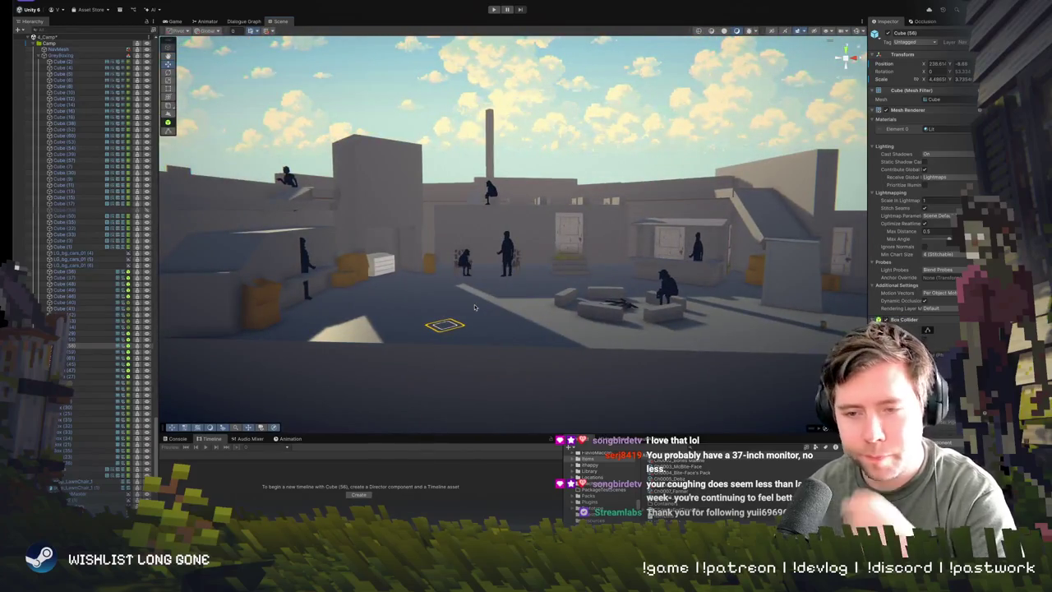
mouse_move(486, 300)
mouse_down()
mouse_move(536, 229)
mouse_move(513, 193)
mouse_move(560, 209)
mouse_move(559, 251)
mouse_move(553, 239)
mouse_move(586, 253)
mouse_move(377, 238)
mouse_move(564, 275)
mouse_move(585, 254)
mouse_move(588, 268)
mouse_move(541, 275)
mouse_move(593, 287)
mouse_move(602, 246)
mouse_move(526, 262)
mouse_up()
click(559, 238)
key(e)
key(ctrl+z)
key(ctrl+z)
key(ctrl+z)
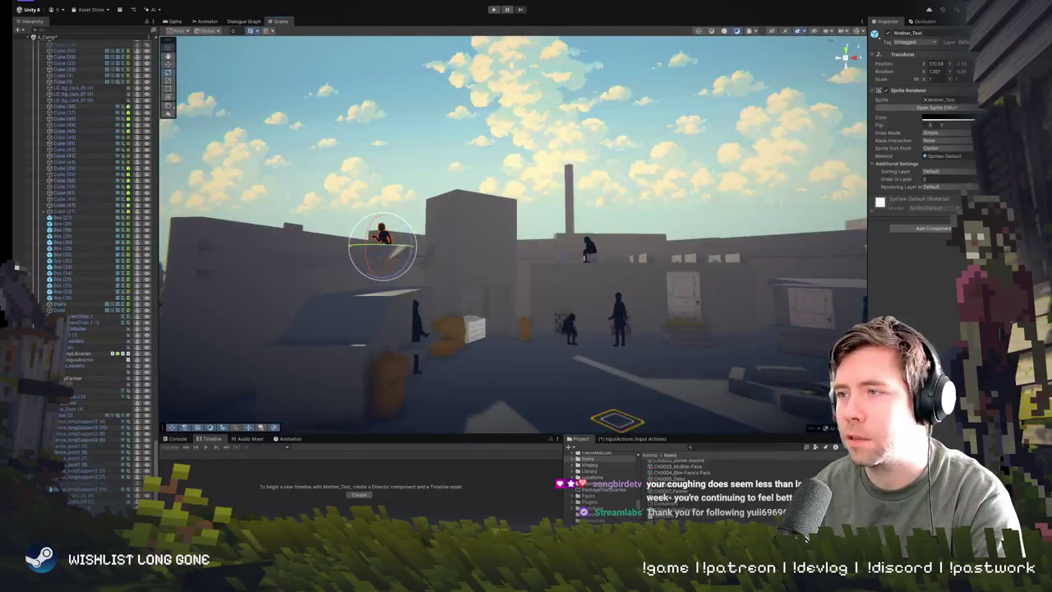
Step: Orbit and fly the Scene view down into the courtyard toward the benches
mouse_move(655, 323)
mouse_down()
mouse_move(623, 343)
mouse_move(673, 338)
mouse_move(676, 329)
mouse_up()
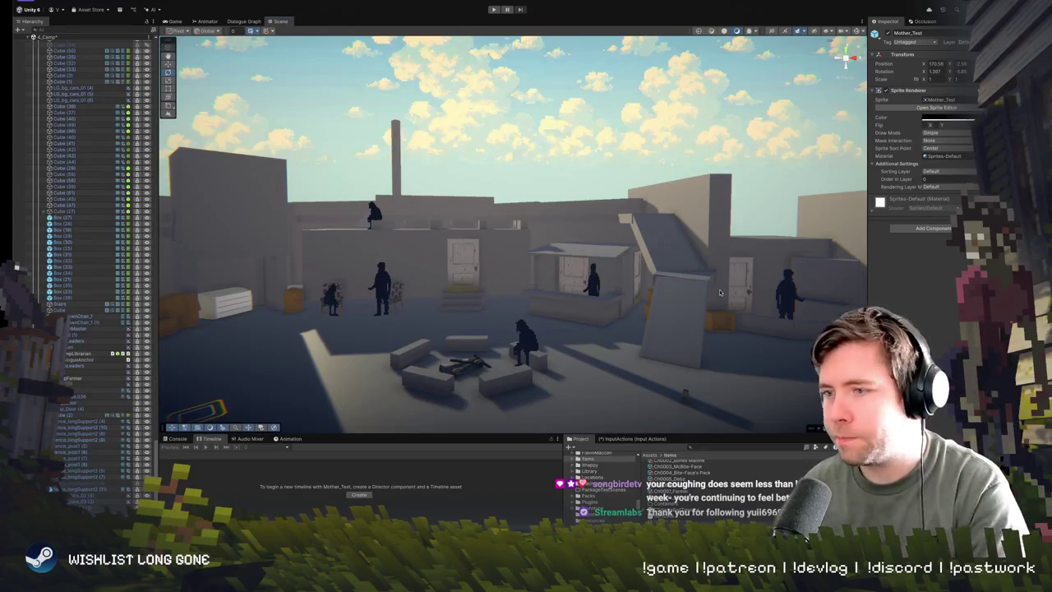
drag(693, 179, 666, 212)
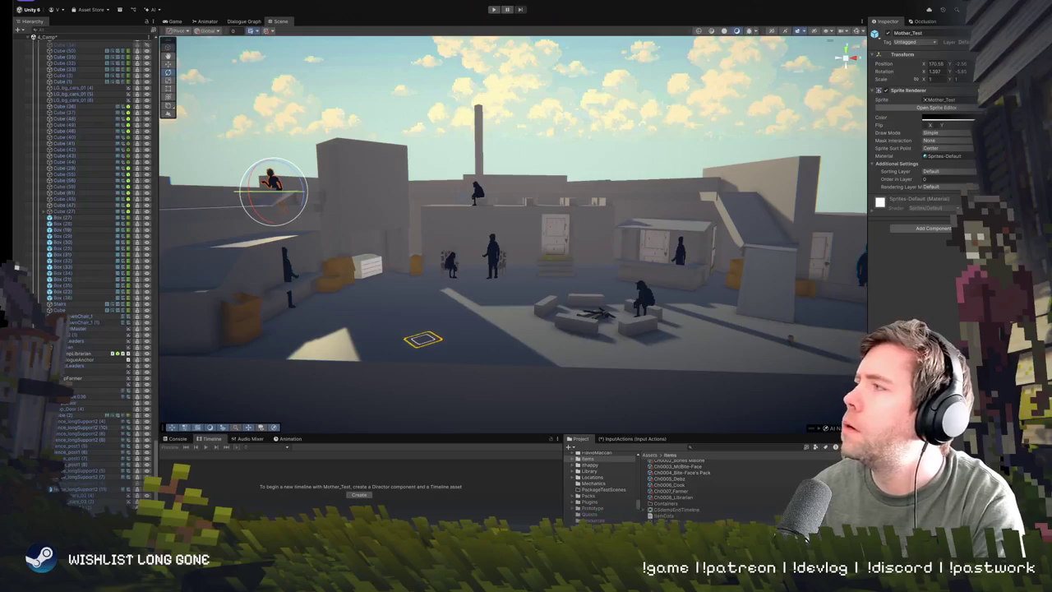
drag(614, 214, 617, 217)
Step: Duplicate Ch0008_Librarian in the Items folder and rename the copy Ch0008_Electrician
click(694, 496)
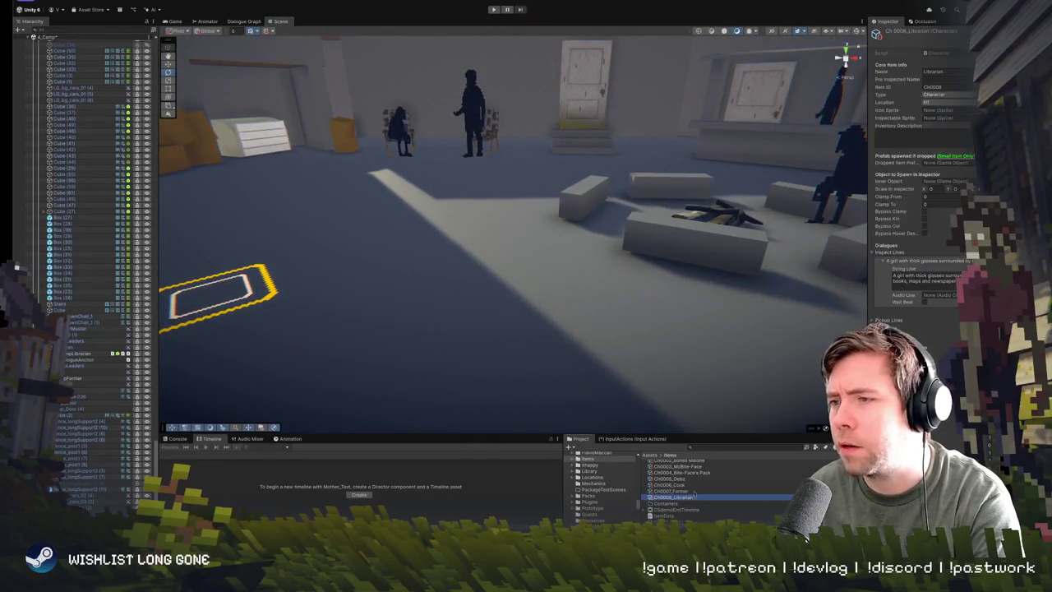
drag(713, 433, 712, 368)
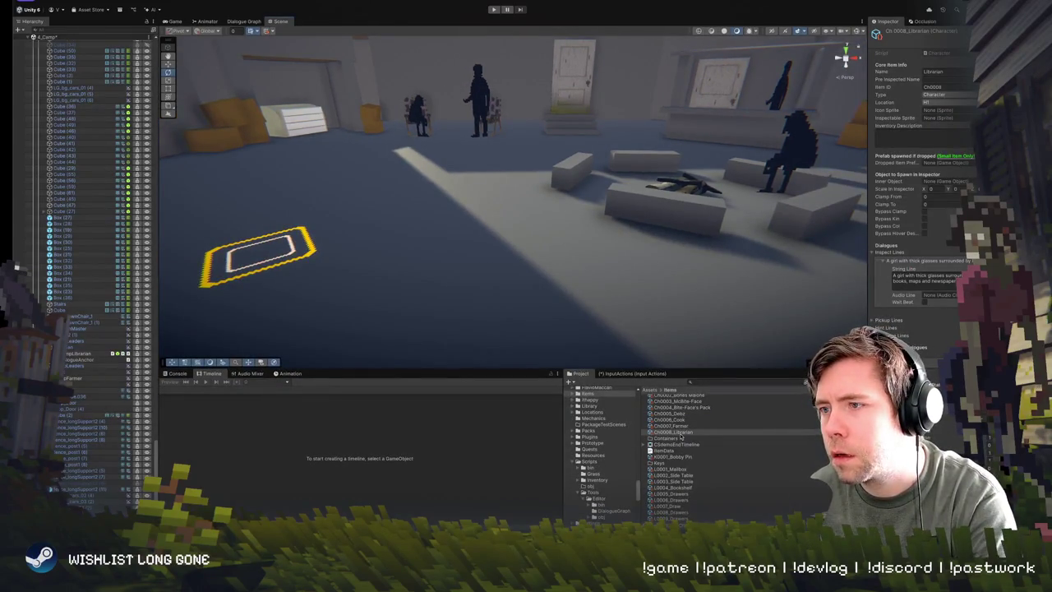
key(ctrl+d)
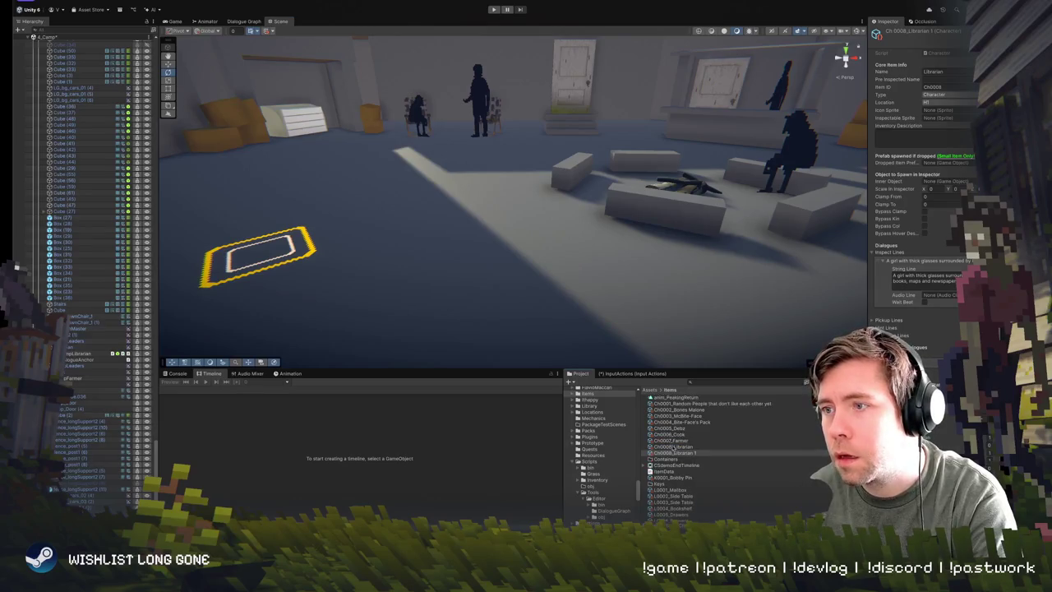
right_click(676, 453)
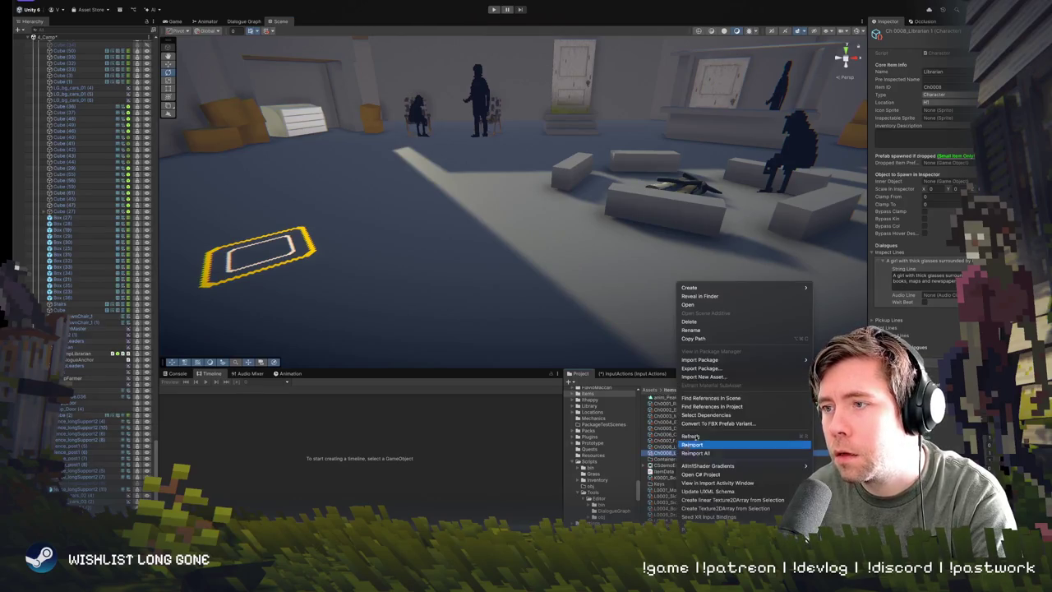
click(706, 332)
key(End)
key(BackSpace)
key(BackSpace)
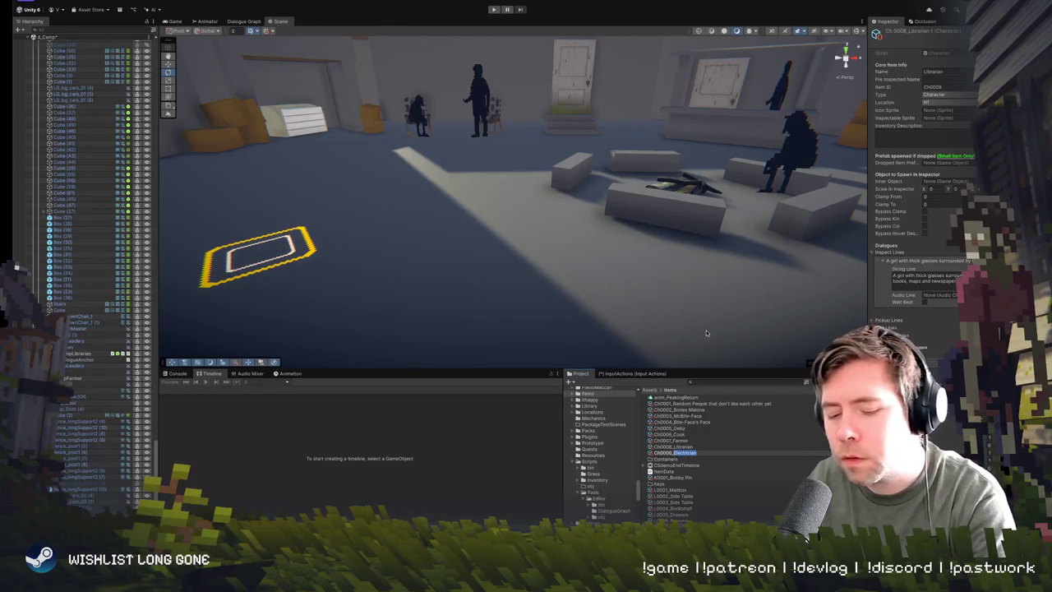
key(Return)
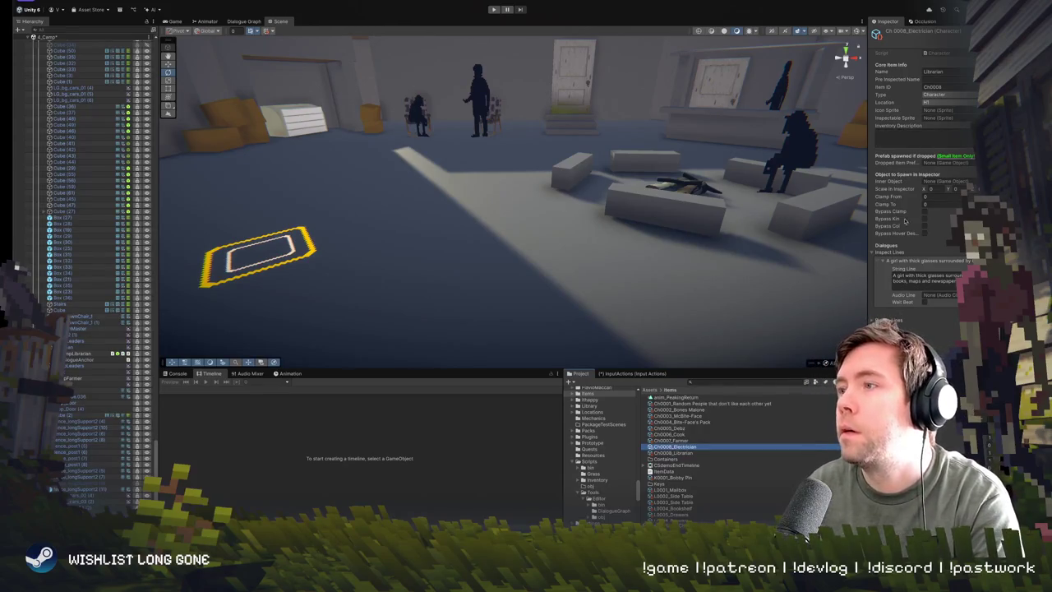
drag(869, 224, 812, 227)
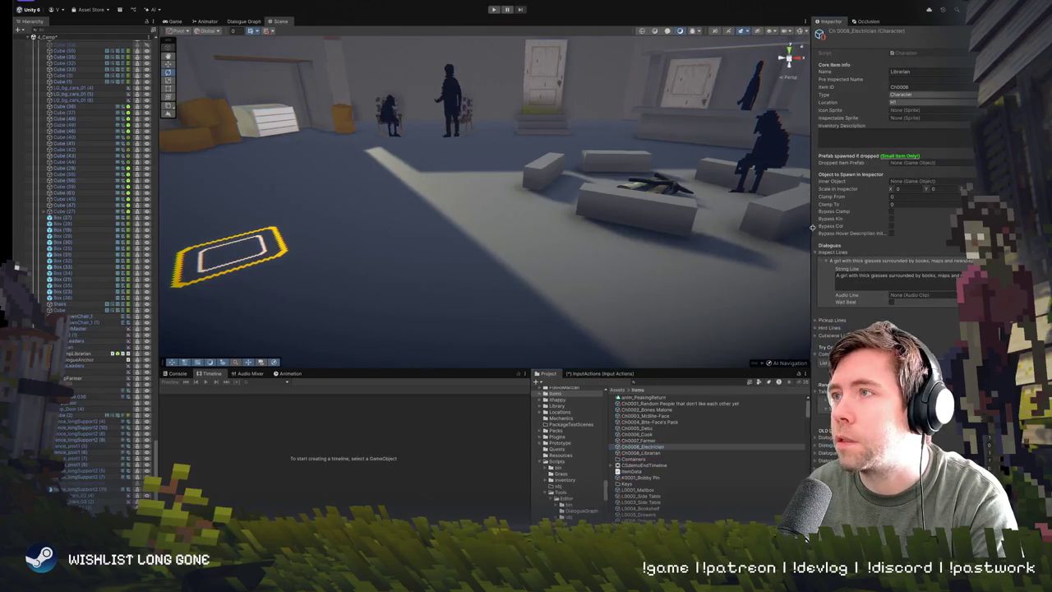
Step: Set Name to Electrician and rewrite the inspect line about a middle-aged man, solar panels and video games
click(949, 71)
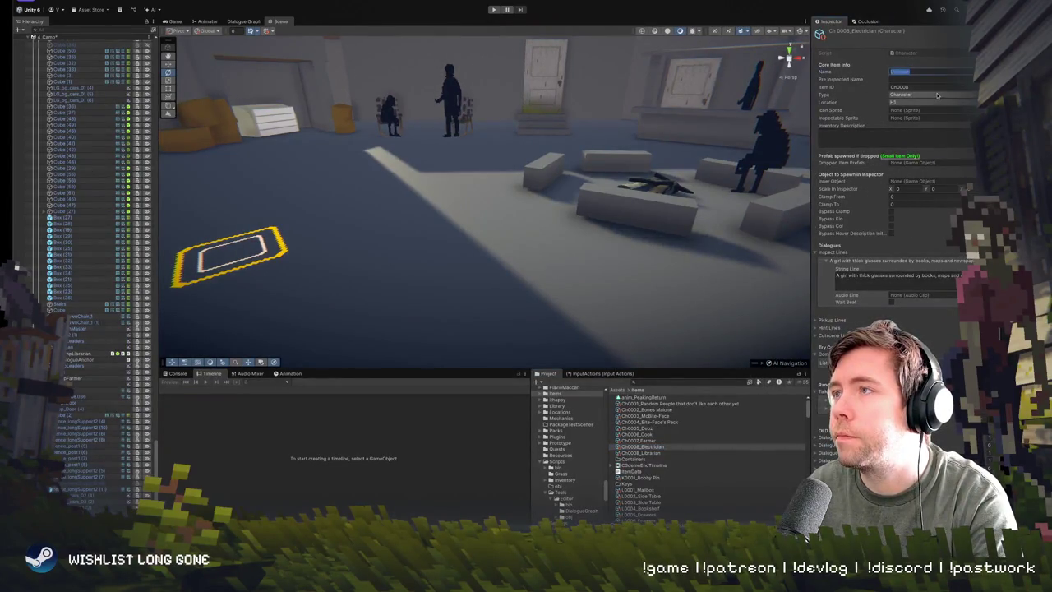
text(Electrician)
click(900, 275)
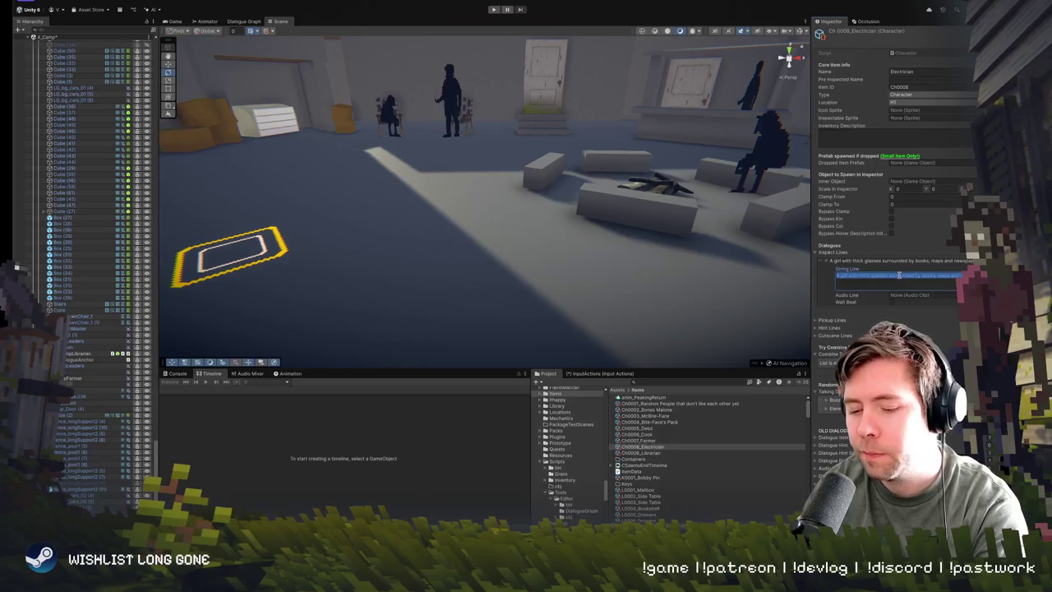
text(The)
key(BackSpace)
text(A)
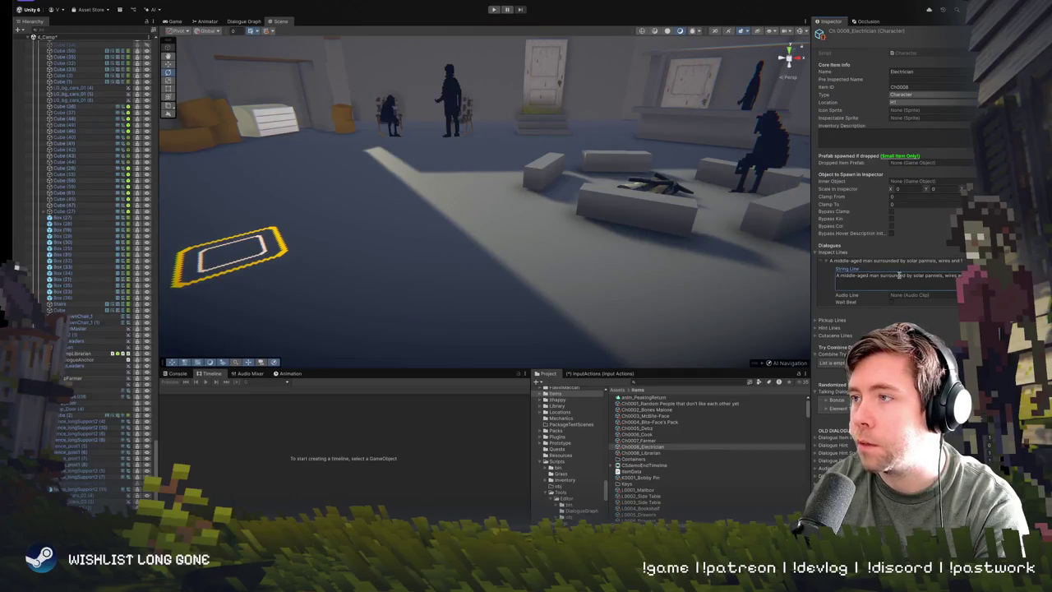
text(games))
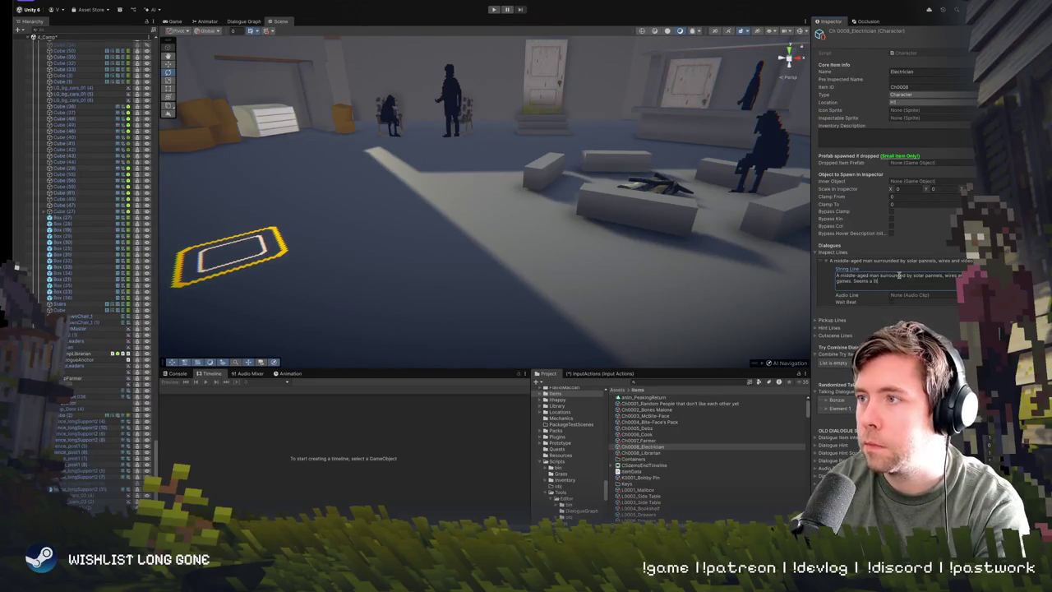
text(odd.)
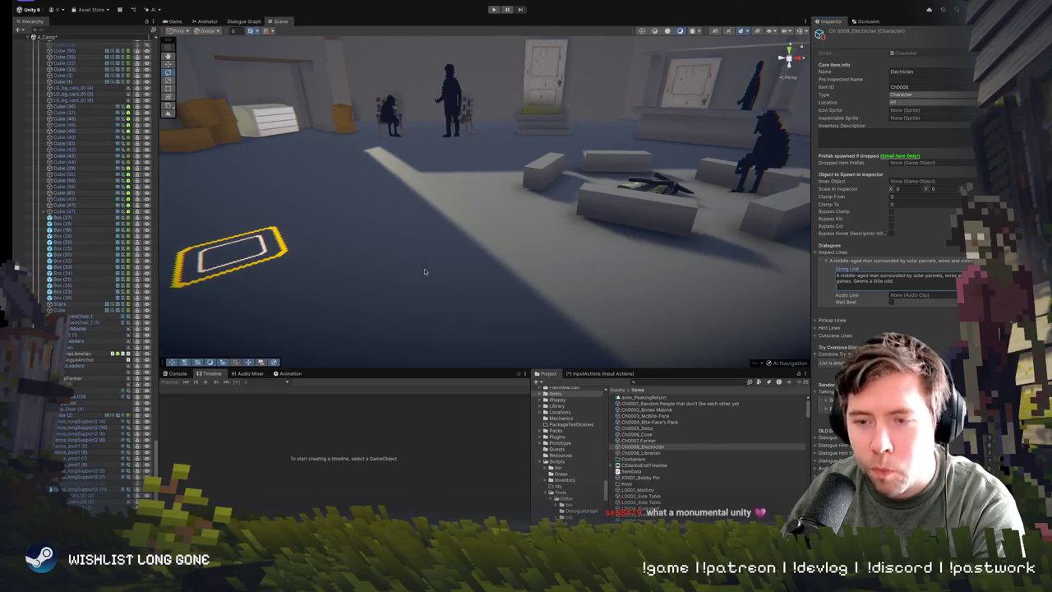
Step: Locate the duplicated CampLibrarian (1) NPC and its DialogueAnchor (1) in the scene
mouse_move(429, 268)
mouse_down()
mouse_move(455, 227)
mouse_move(493, 225)
mouse_up()
click(495, 224)
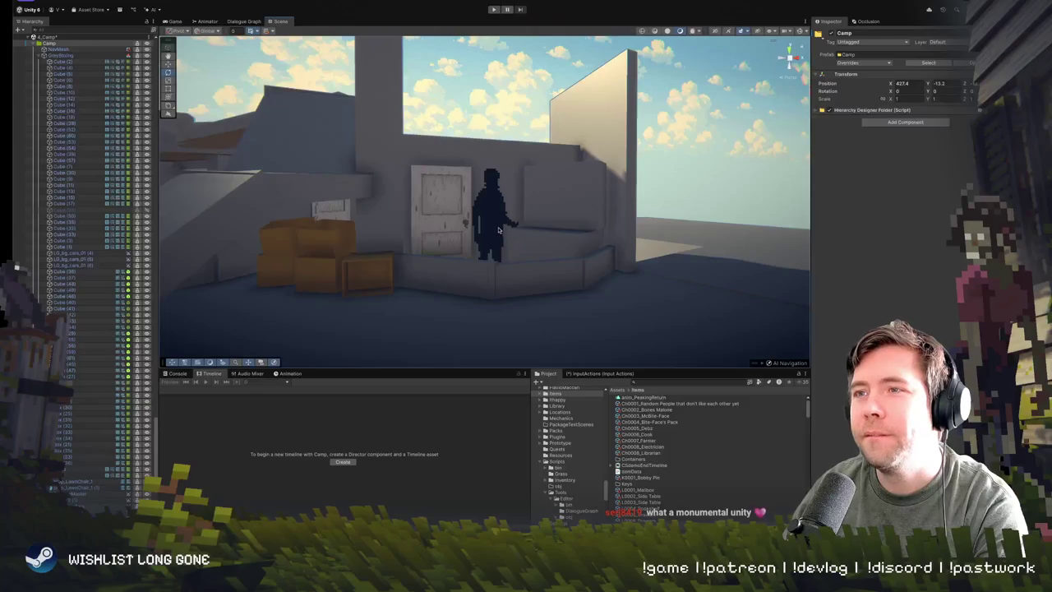
click(497, 230)
drag(522, 271, 517, 247)
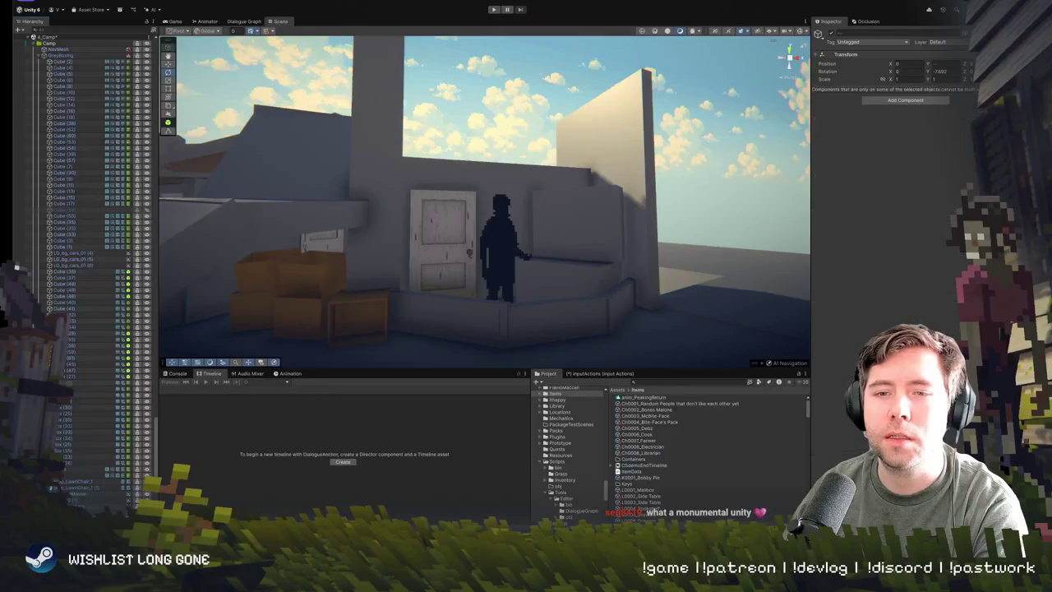
drag(395, 246, 338, 374)
click(402, 184)
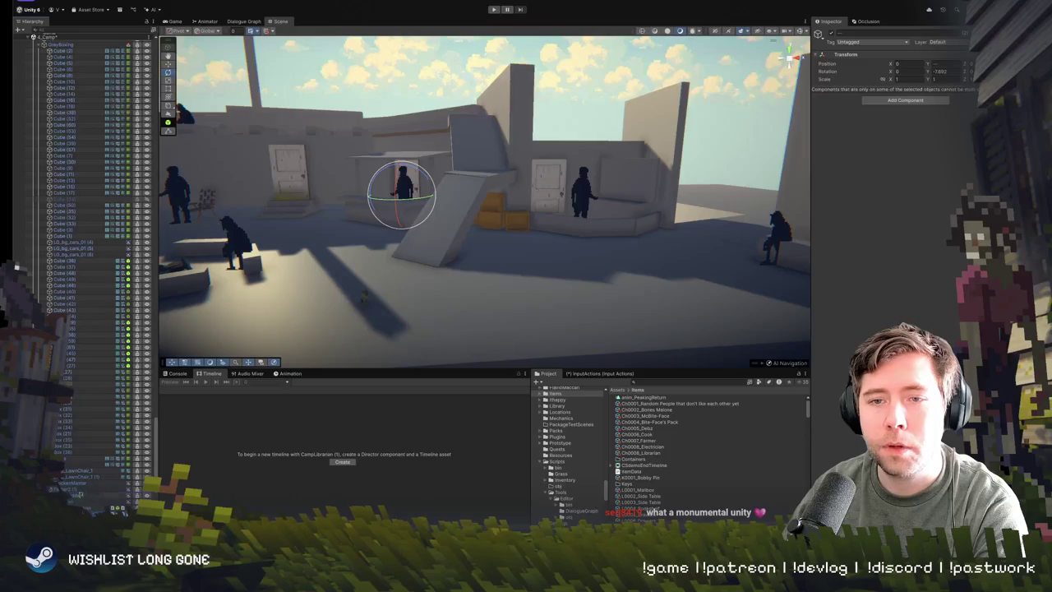
click(83, 496)
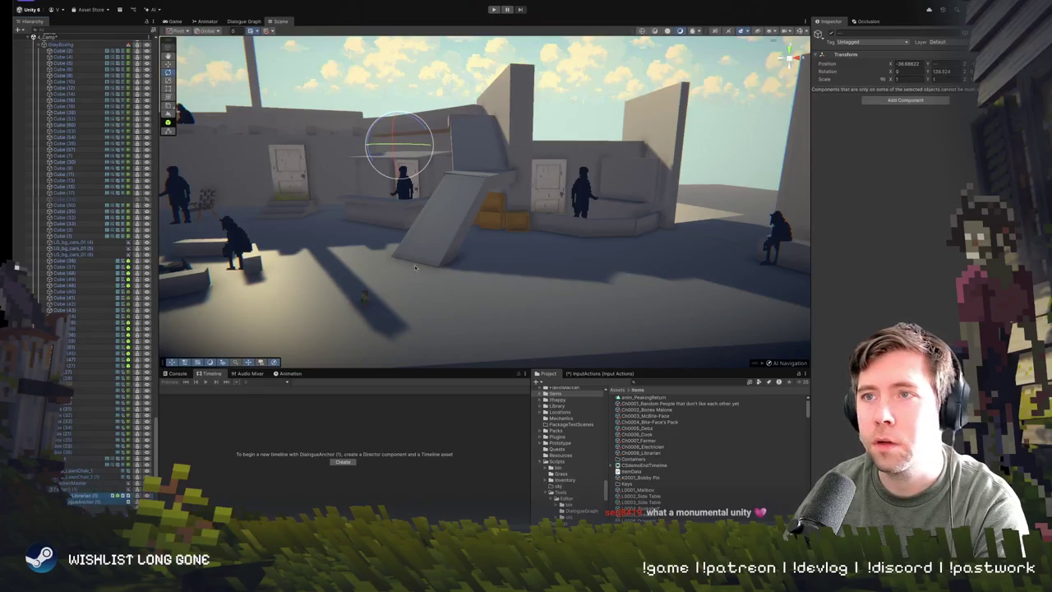
key(f)
Step: Select the Father2 (1) and DialogueAnchor (1) objects together and frame them
click(83, 489)
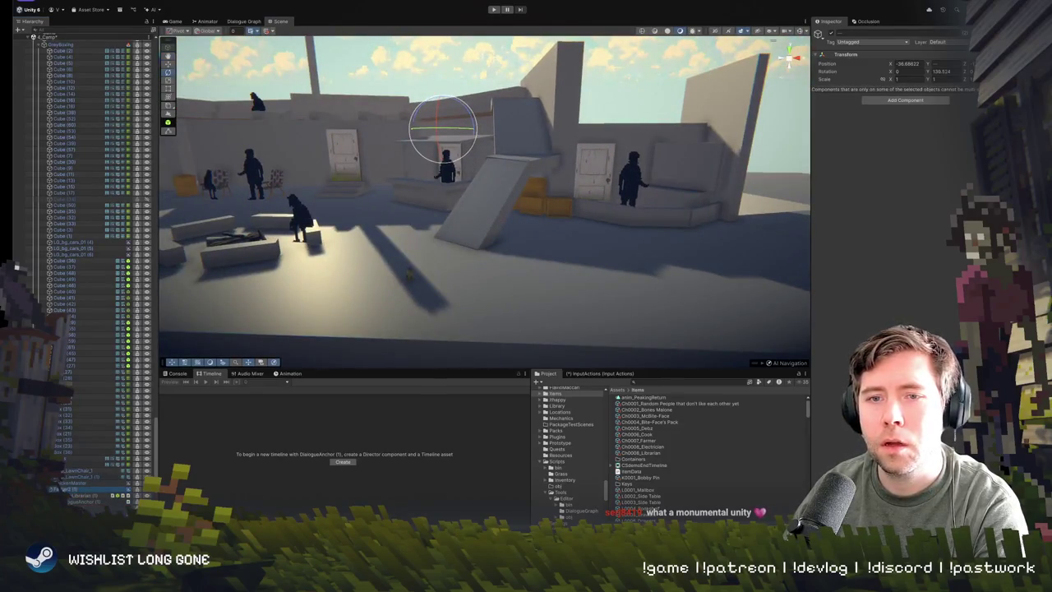
key(f)
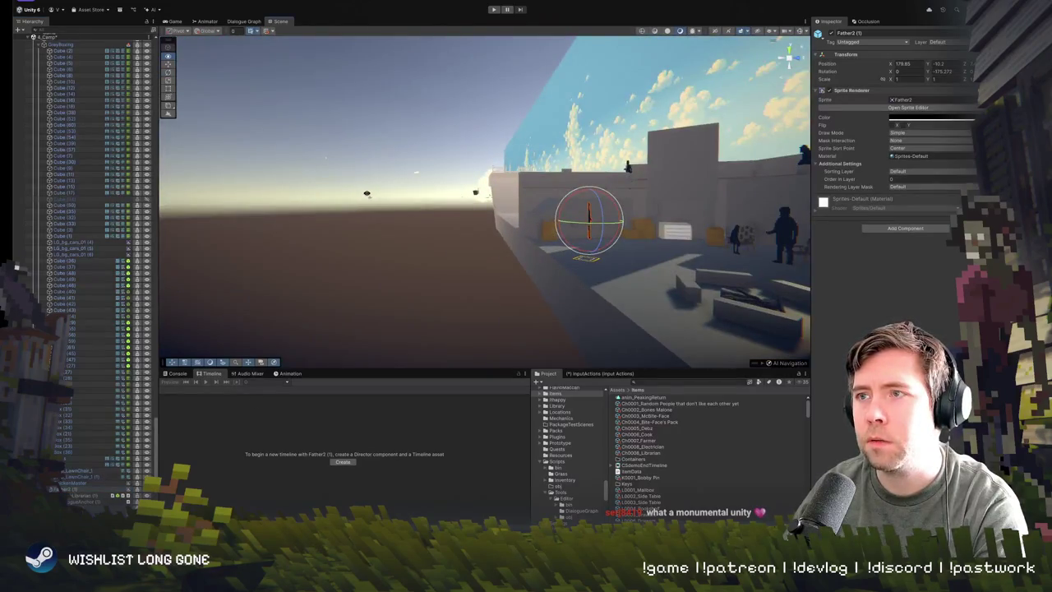
ctrl+click(82, 501)
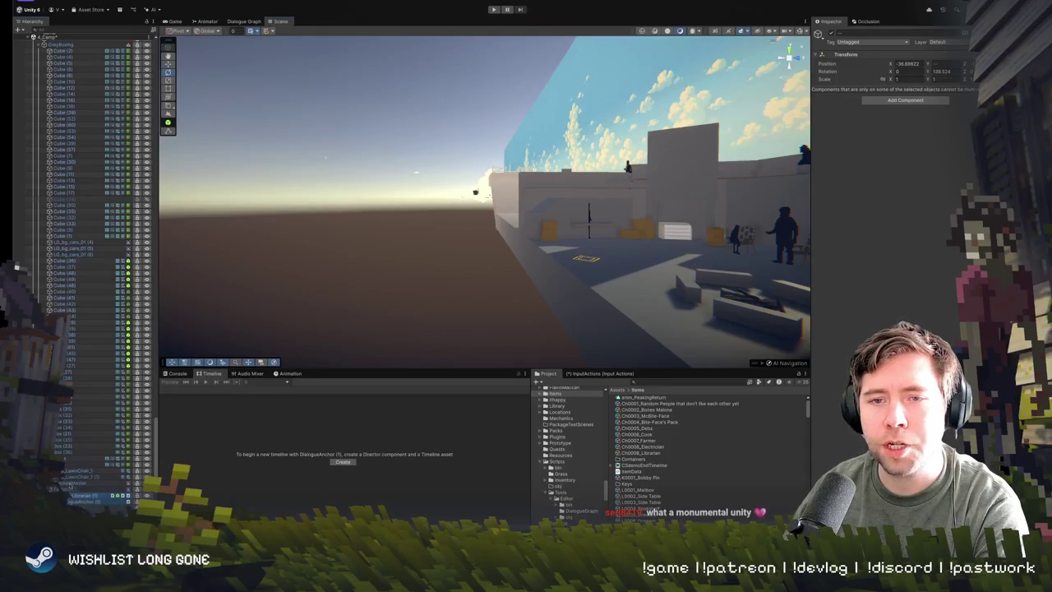
click(78, 489)
key(f)
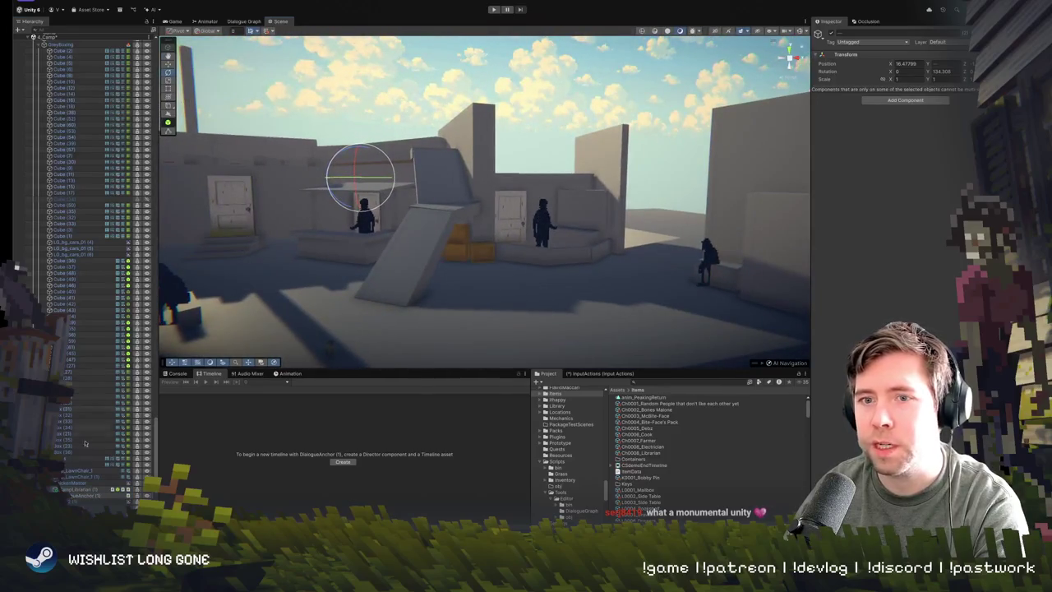
click(72, 484)
click(78, 489)
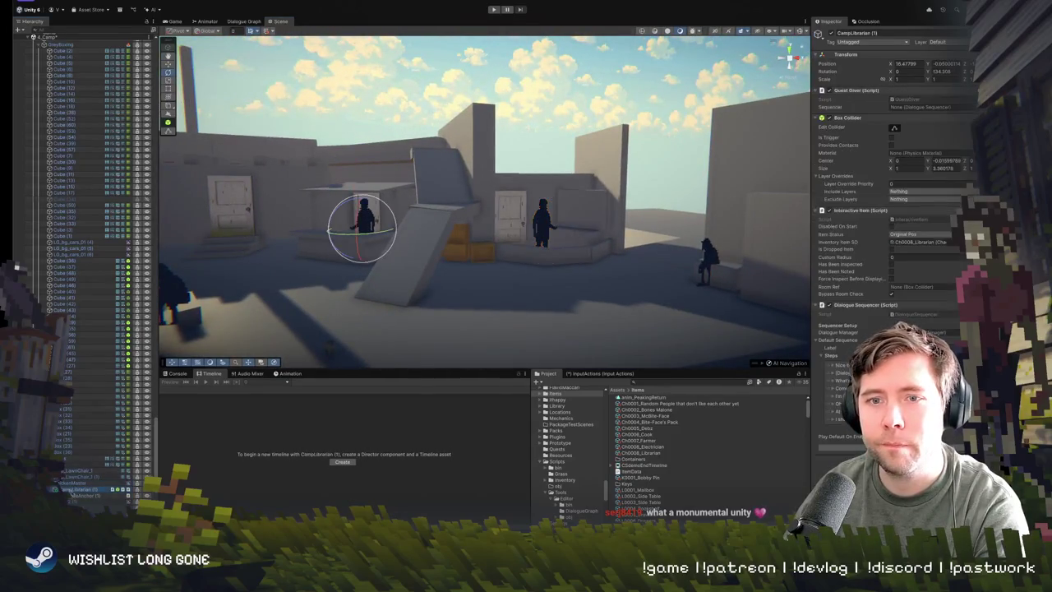
ctrl+click(78, 495)
Step: Set the selected objects' Position X and Y to 0
click(919, 64)
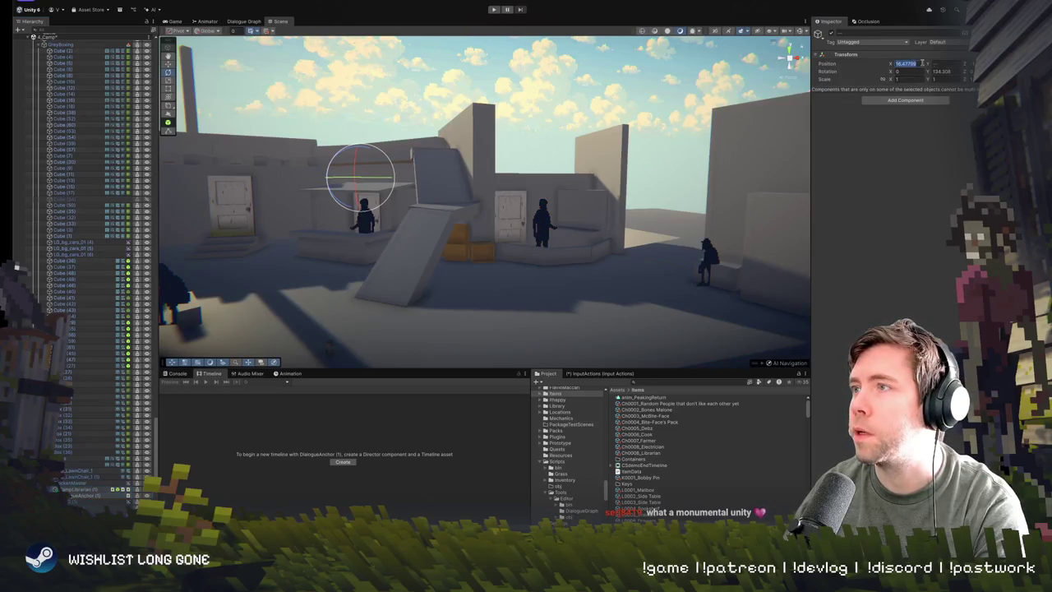
text(0)
key(Tab)
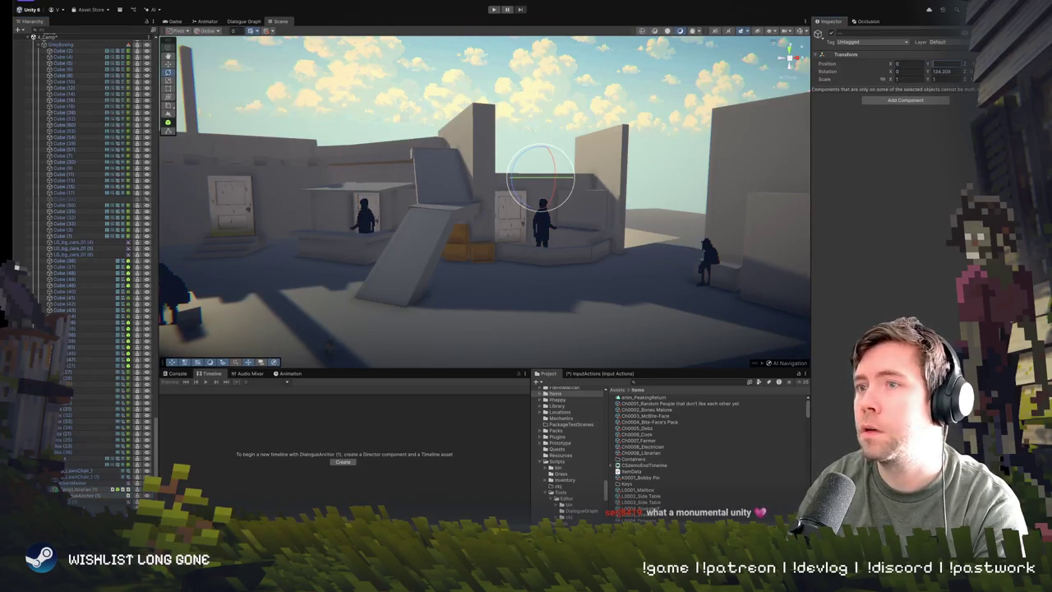
text(0)
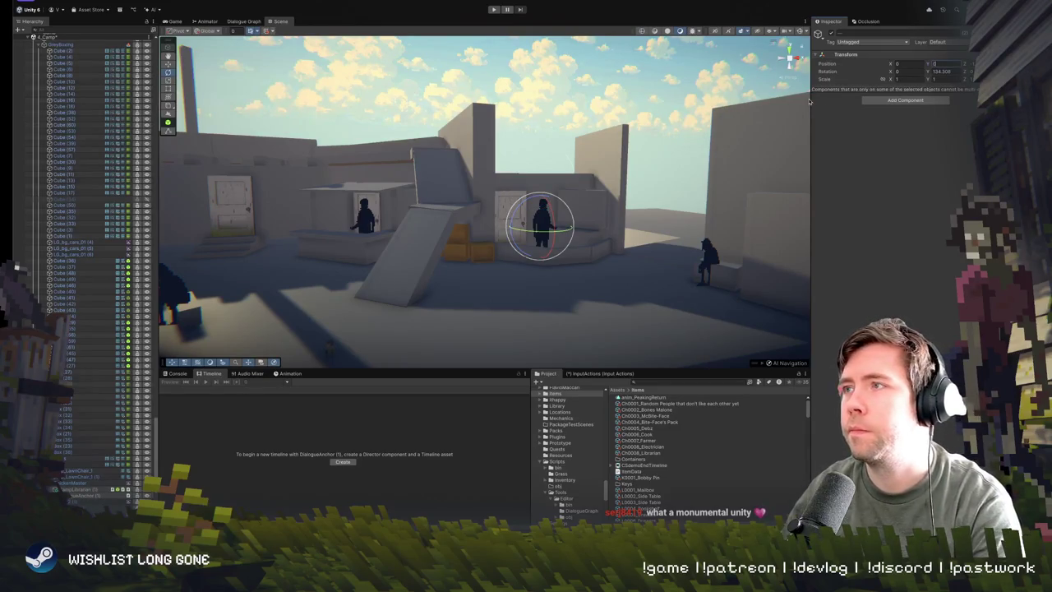
click(828, 80)
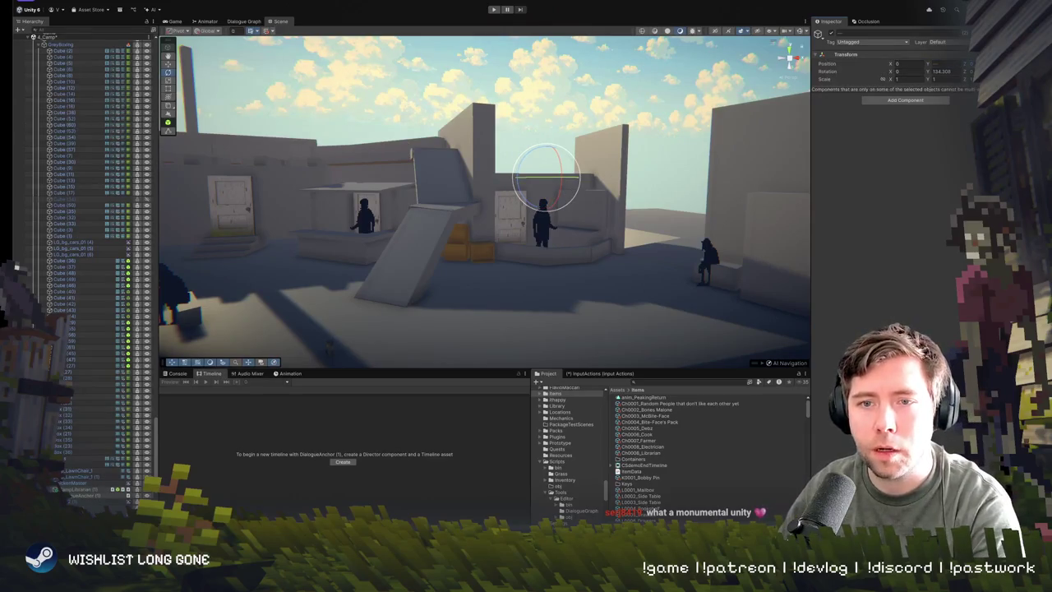
Step: Frame the moved CampLibrarian (1) by the doorway and check its anchor and sprite
click(74, 492)
key(w)
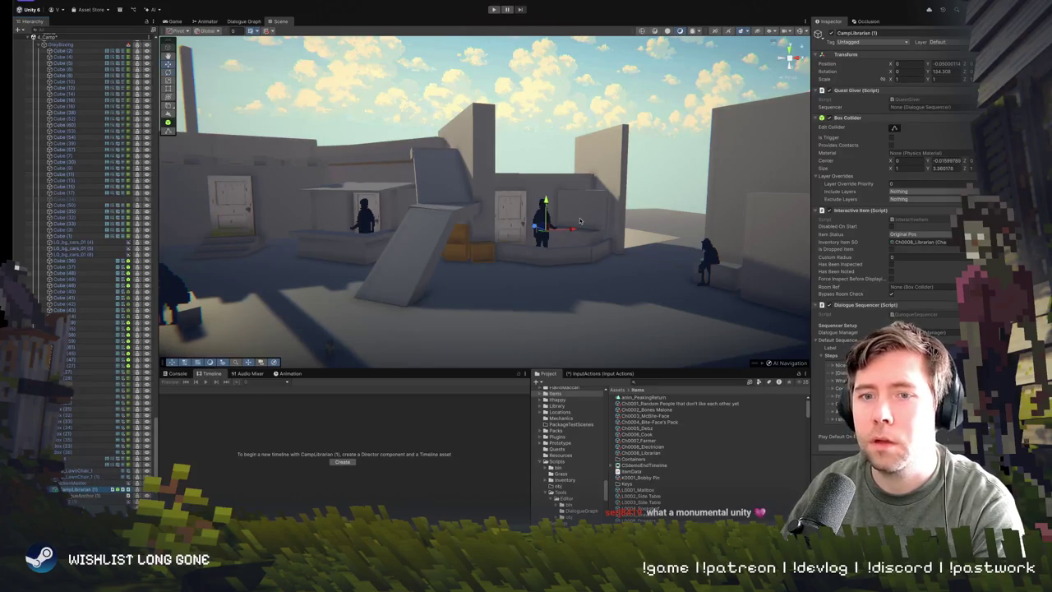
drag(582, 221, 647, 205)
key(f)
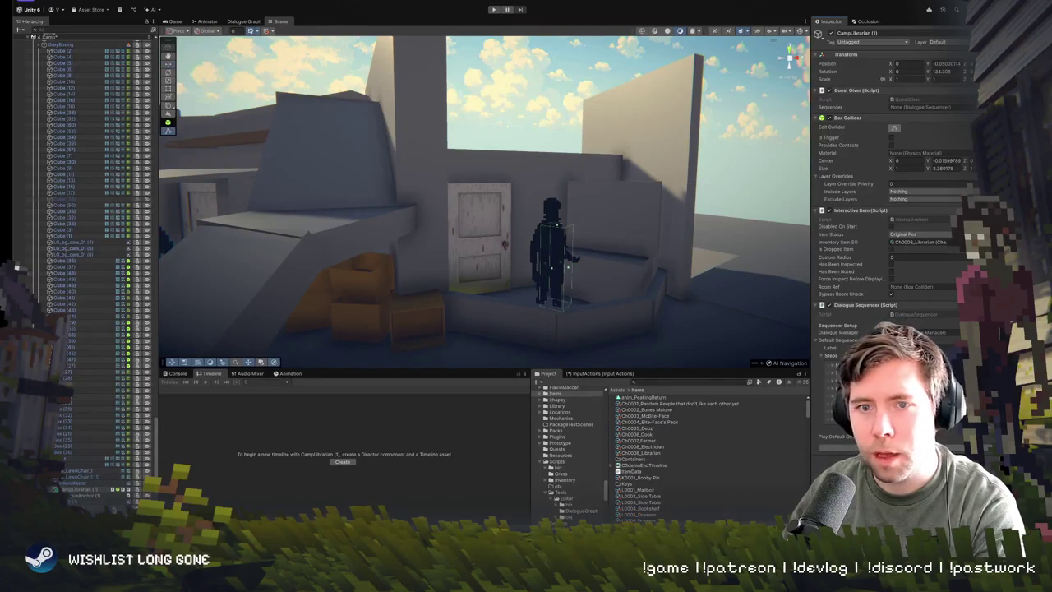
click(82, 494)
mouse_move(493, 218)
mouse_down()
mouse_move(540, 218)
mouse_move(524, 219)
mouse_up()
click(417, 216)
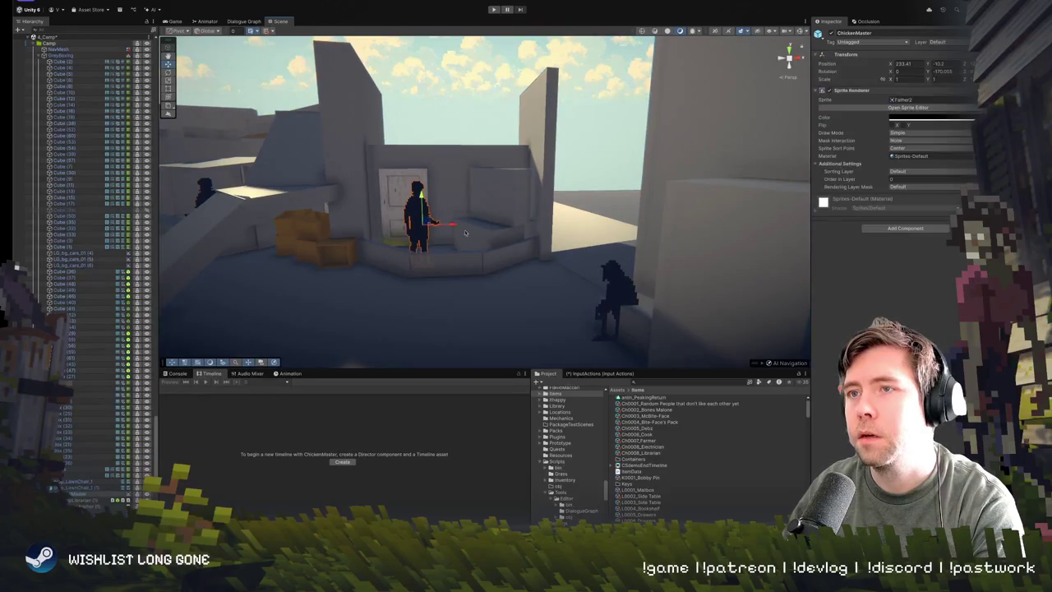
drag(466, 234, 436, 230)
Step: Set the DialogueAnchor (1) speaker of the duplicated NPC to Camp Electrician
click(466, 198)
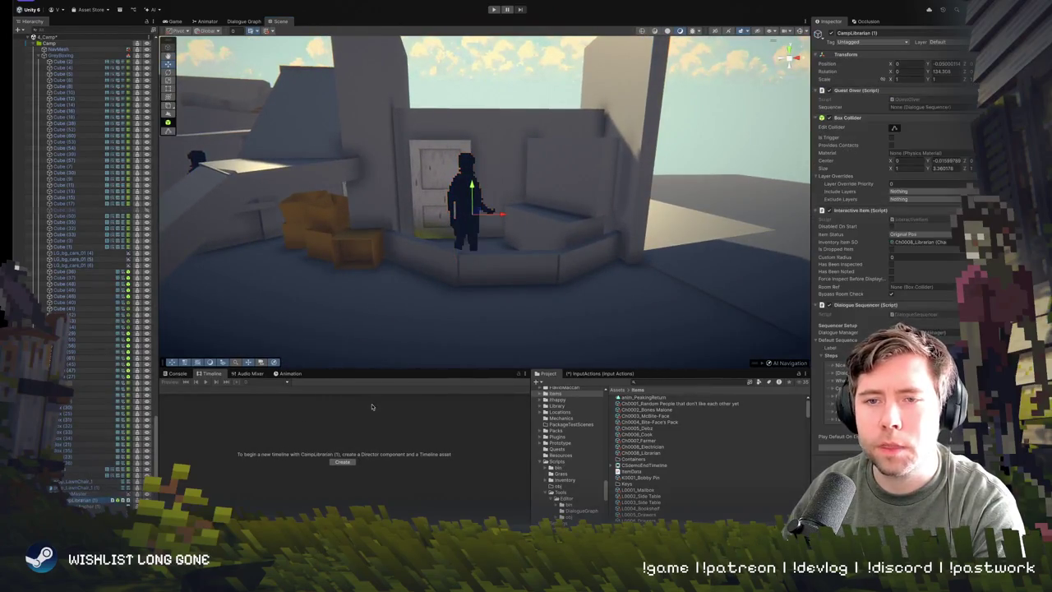
click(83, 506)
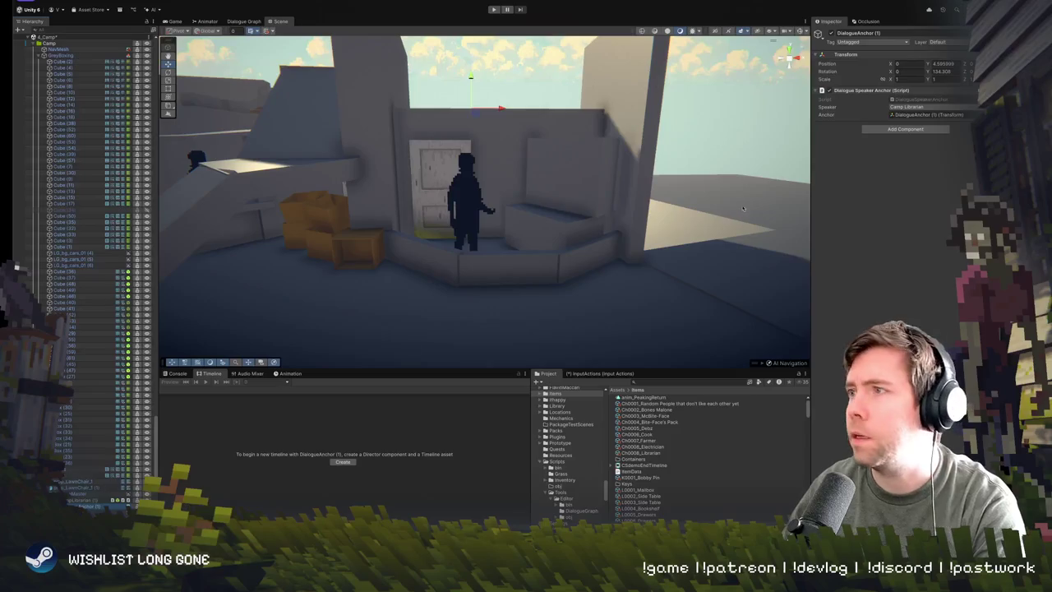
click(929, 107)
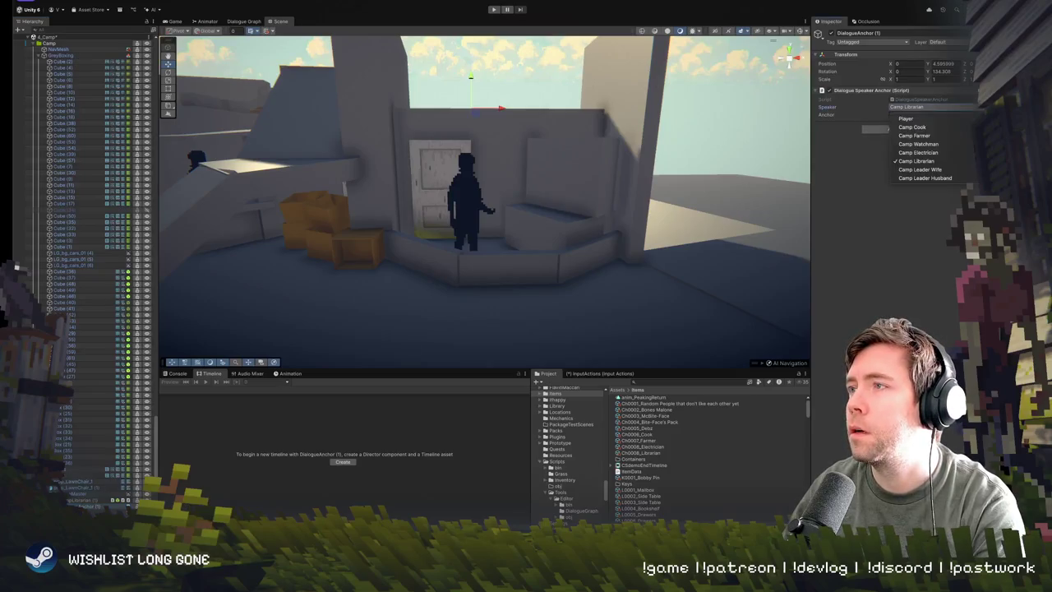
click(954, 152)
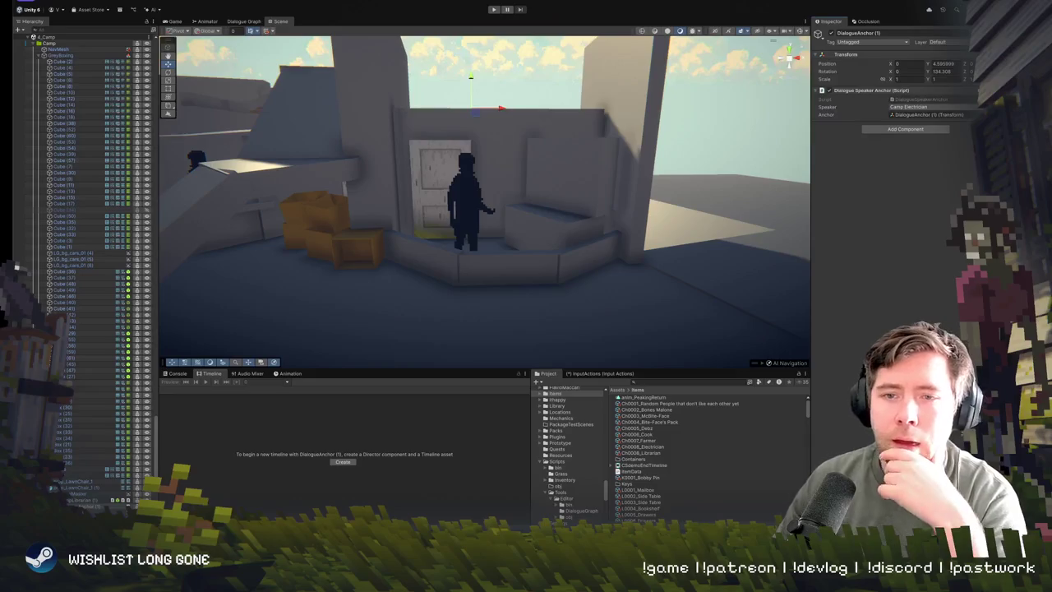
Step: Assign Ch0008_Electrician as CampLibrarian (1)'s Inventory Item SO
click(83, 500)
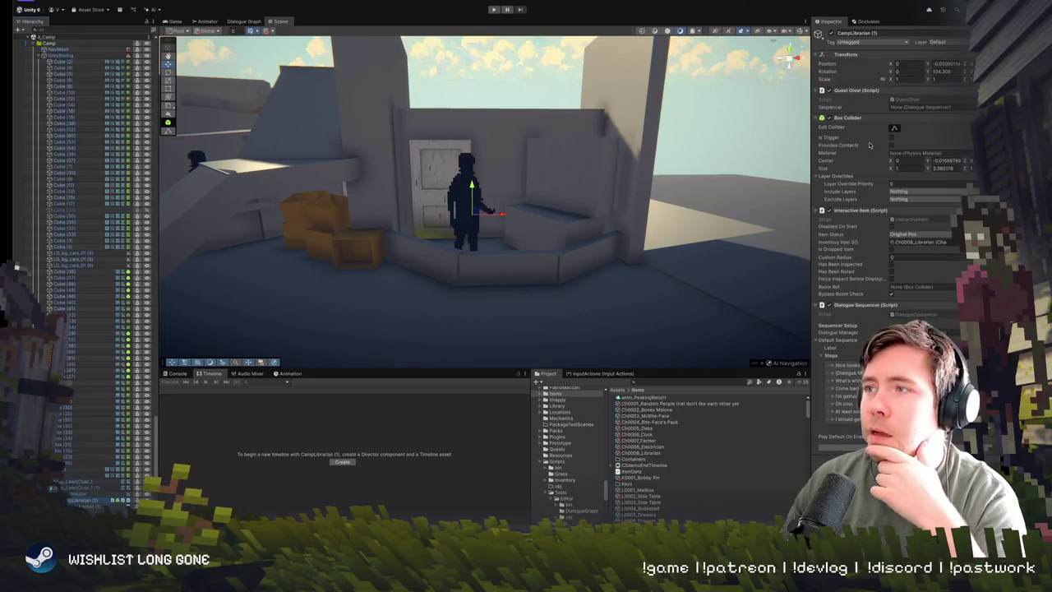
click(966, 241)
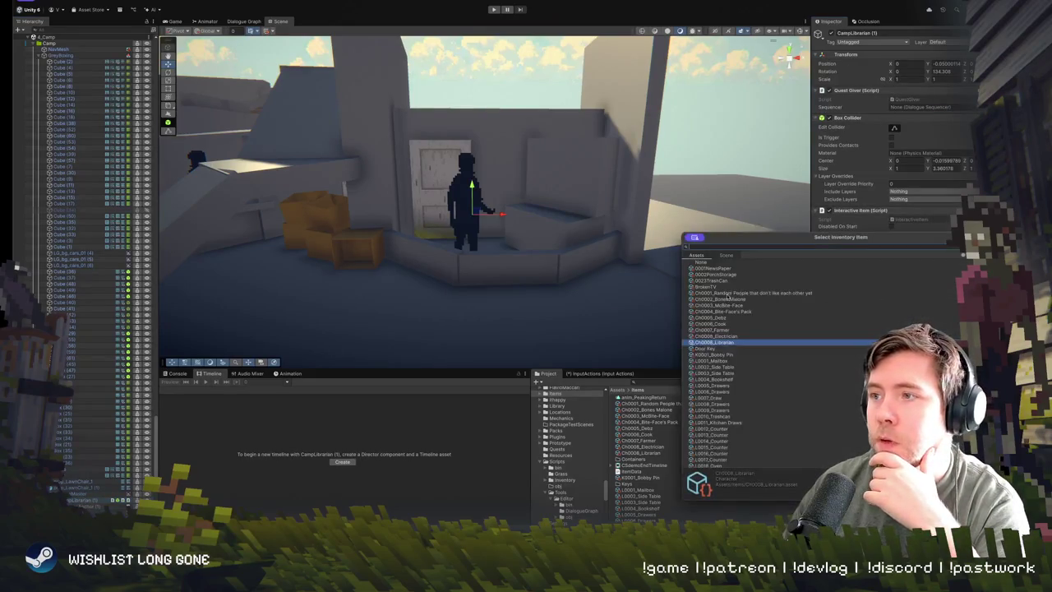
click(730, 338)
double_click(731, 338)
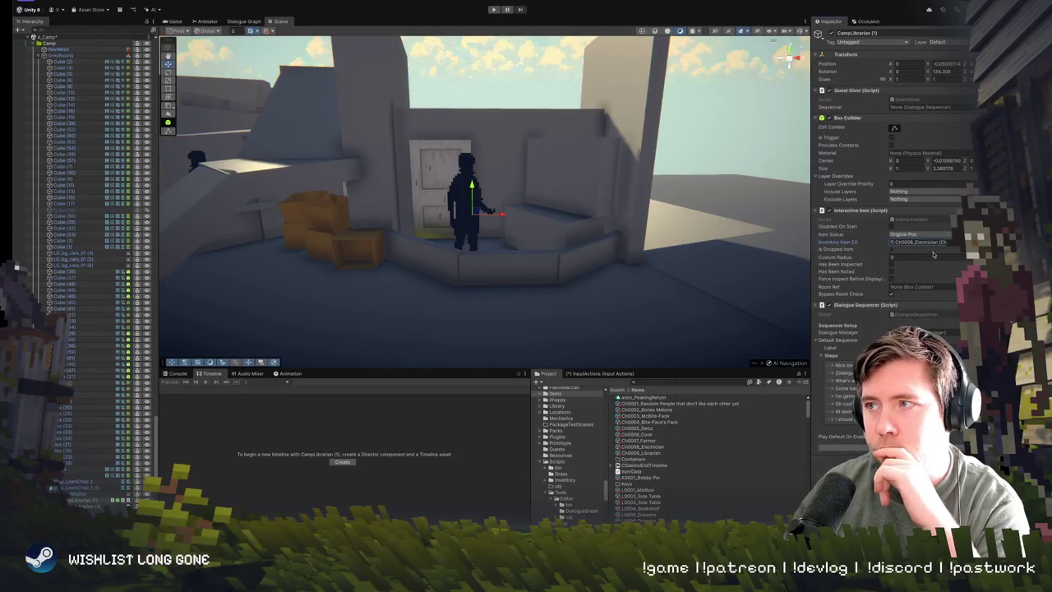
Step: Rename the item asset to Ch0009_Electrician and set its Item ID to Ch0009
right_click(652, 449)
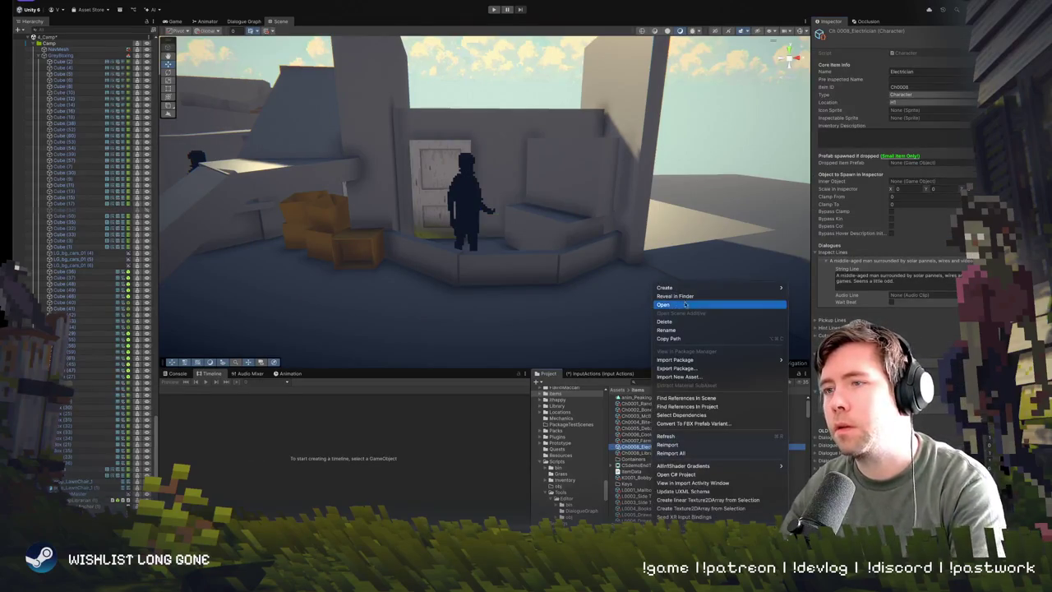
click(686, 331)
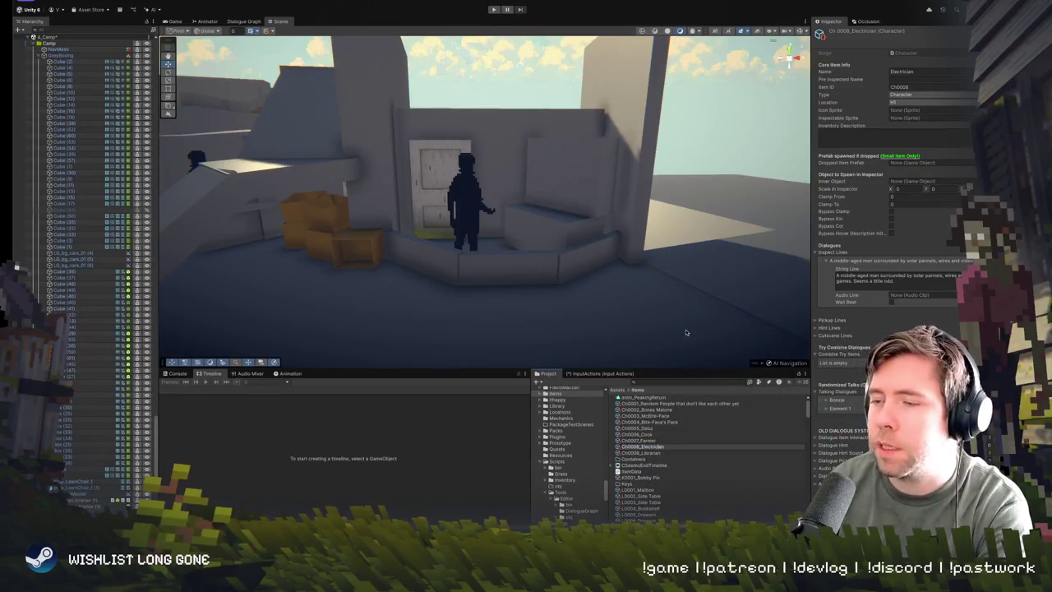
text(9)
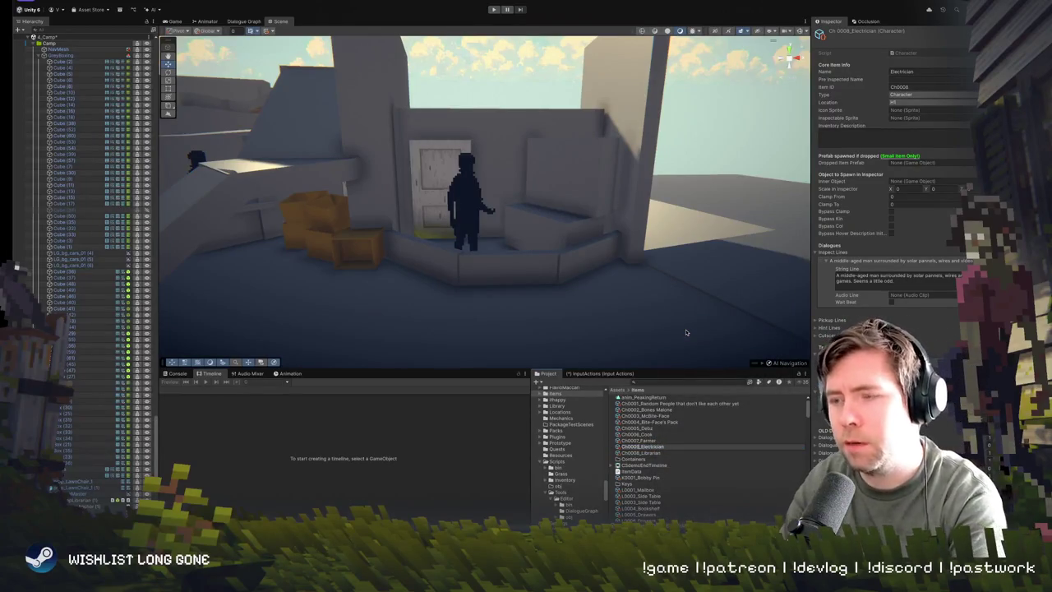
key(Return)
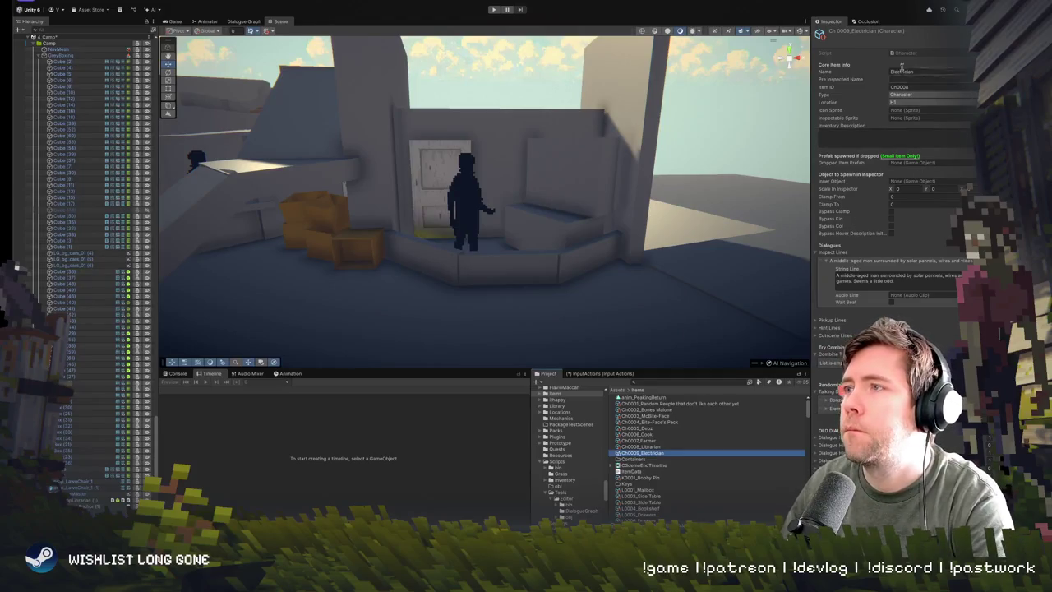
click(900, 87)
click(914, 87)
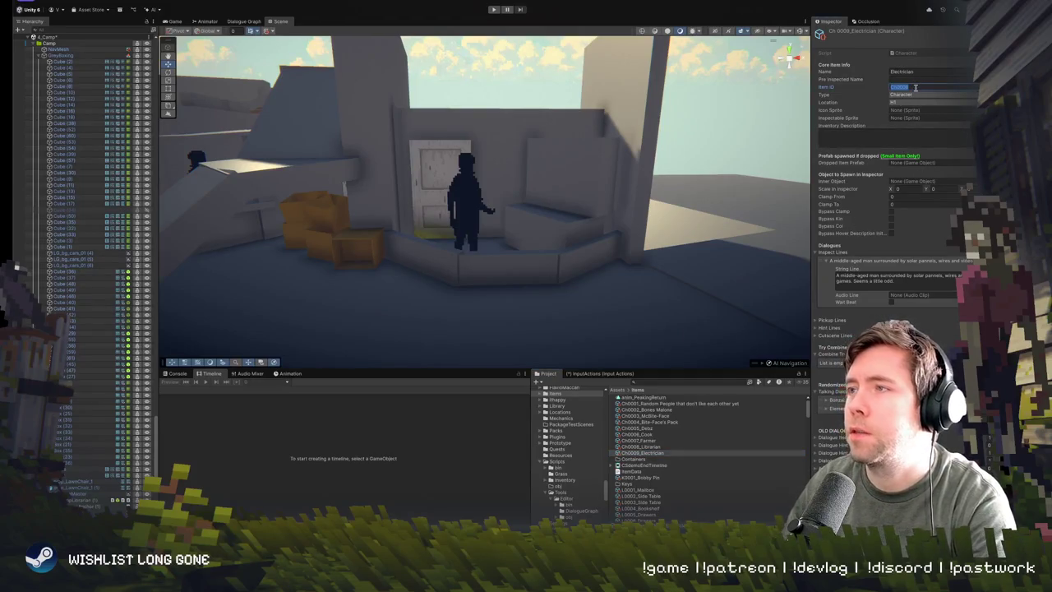
text(Ch0009)
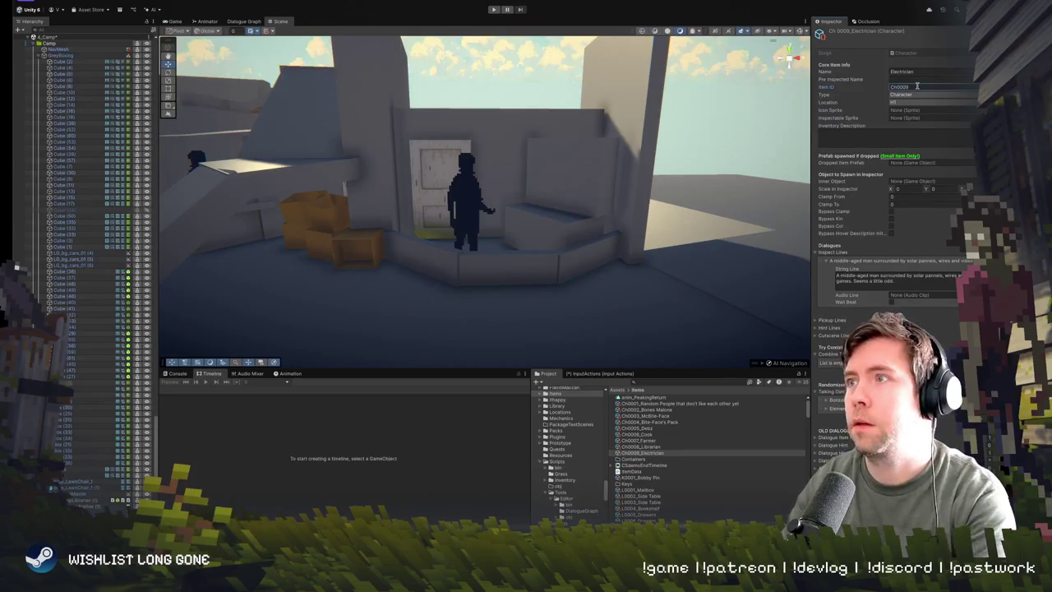
Step: Load the CampLibrarian (1) sequencer into the Dialogue Graph editor
drag(674, 305, 654, 226)
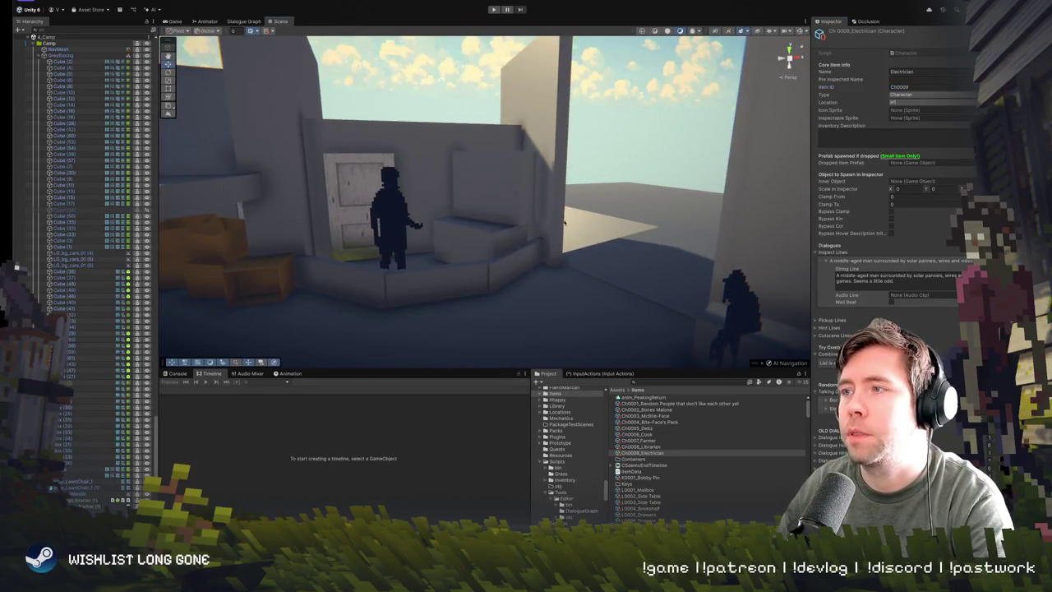
drag(564, 221, 650, 112)
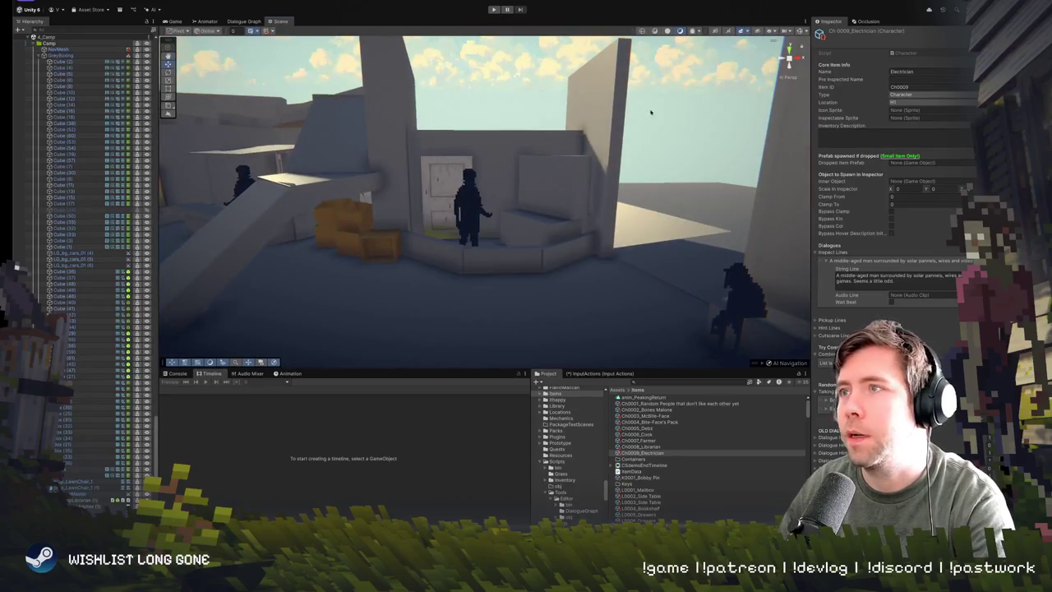
click(243, 21)
click(272, 30)
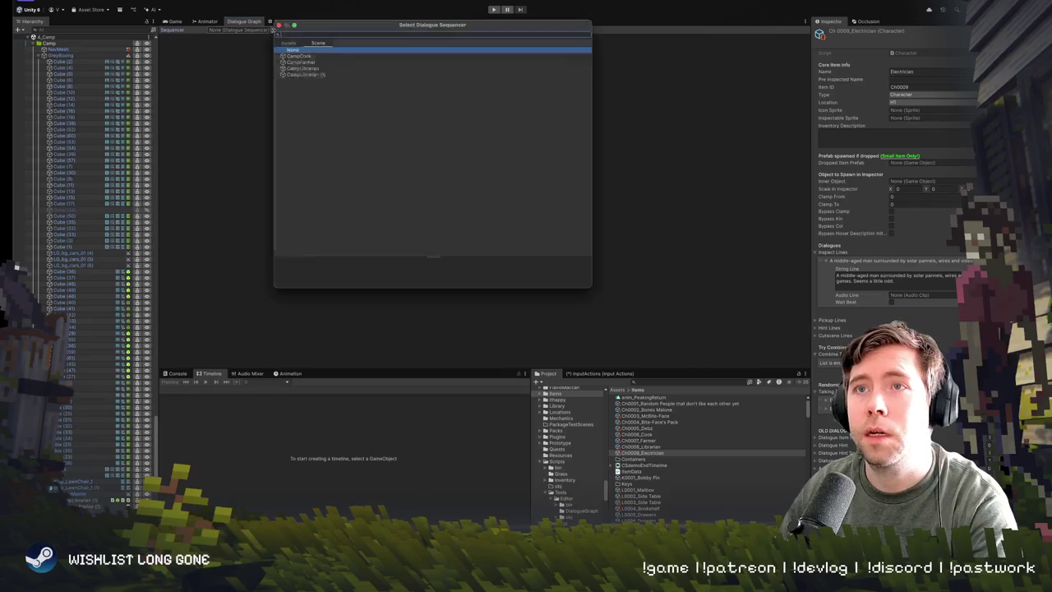
double_click(319, 76)
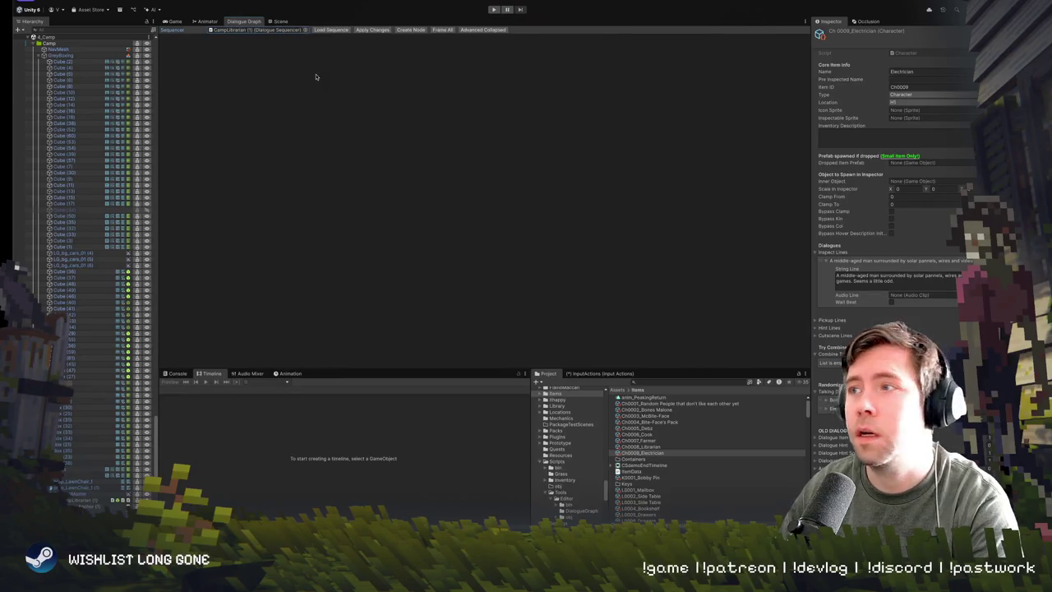